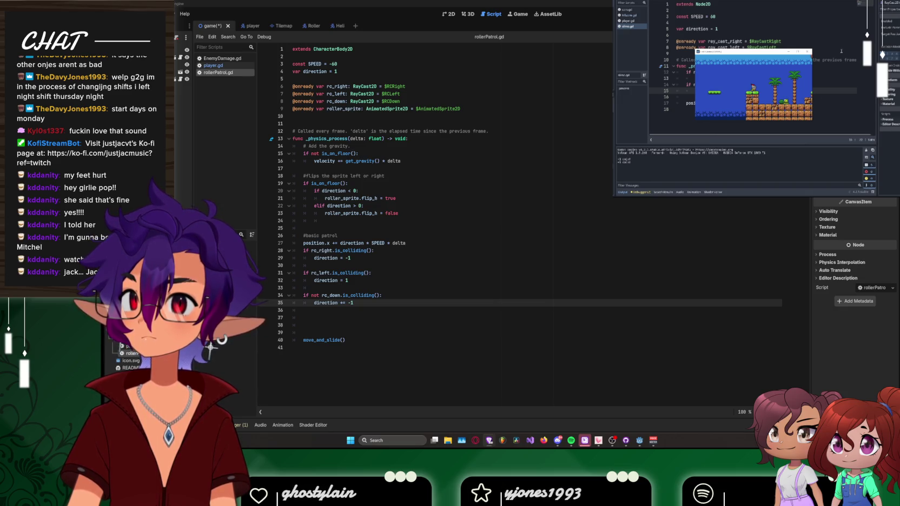
Step: Switch from rollerPatrol.gd to the Reddit r/godot thread about rotating raycasts
key("alt+Tab")
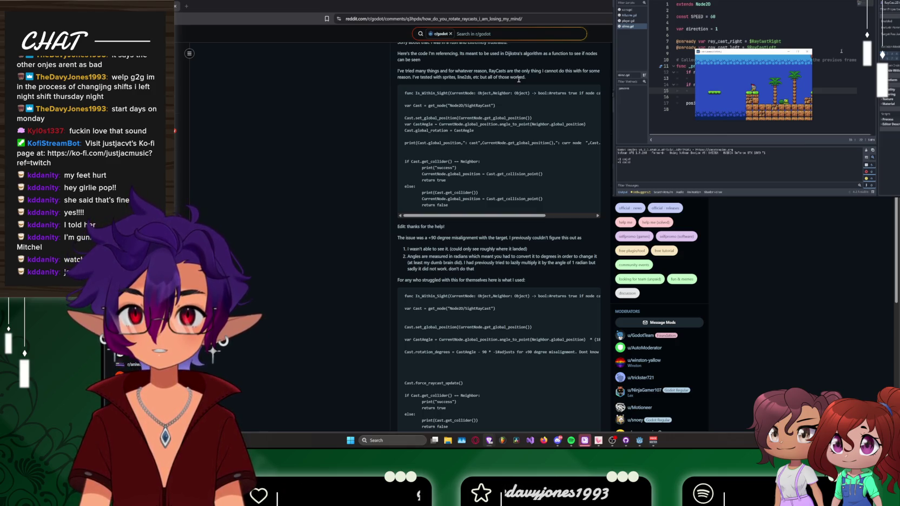
Step: Read the remaining Reddit comments, then open the Godot Forums thread 'RayCast2D rotate to direction player is facing'
scroll(373, 136, "down", 5)
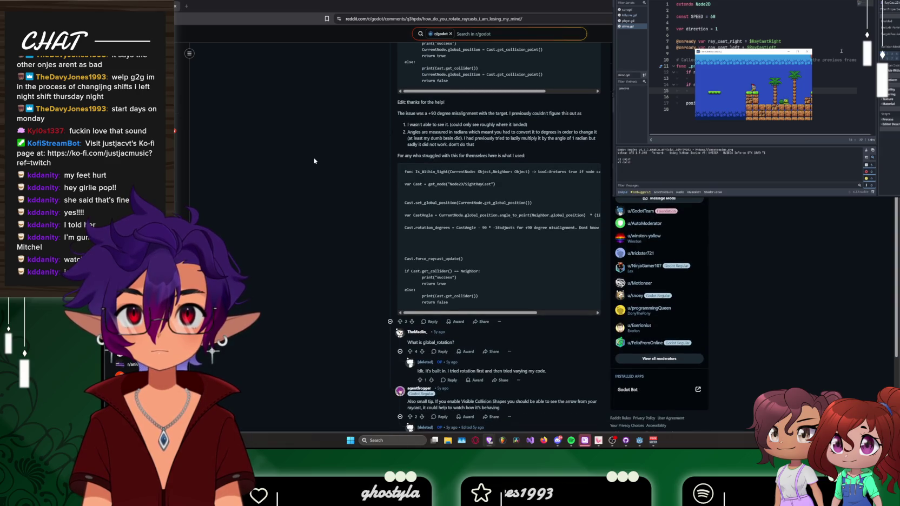
scroll(314, 161, "down", 2)
scroll(314, 160, "down", 2)
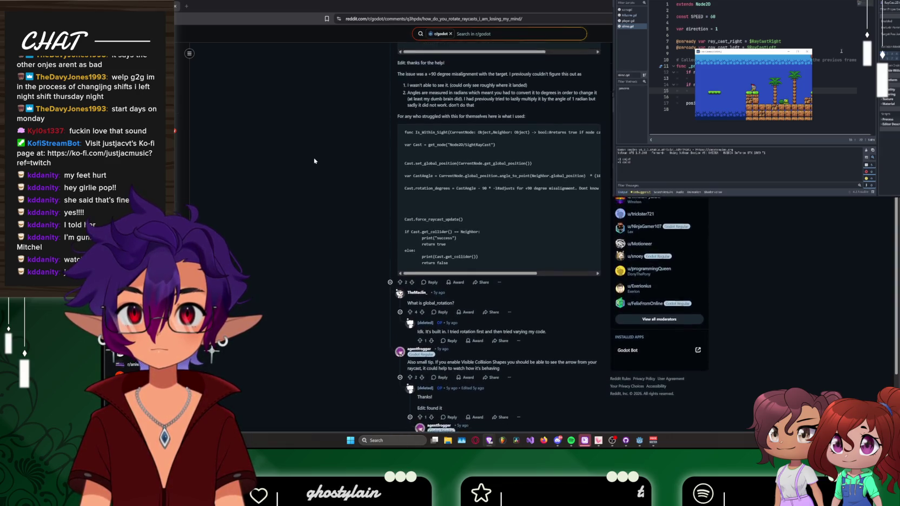
scroll(314, 161, "down", 1)
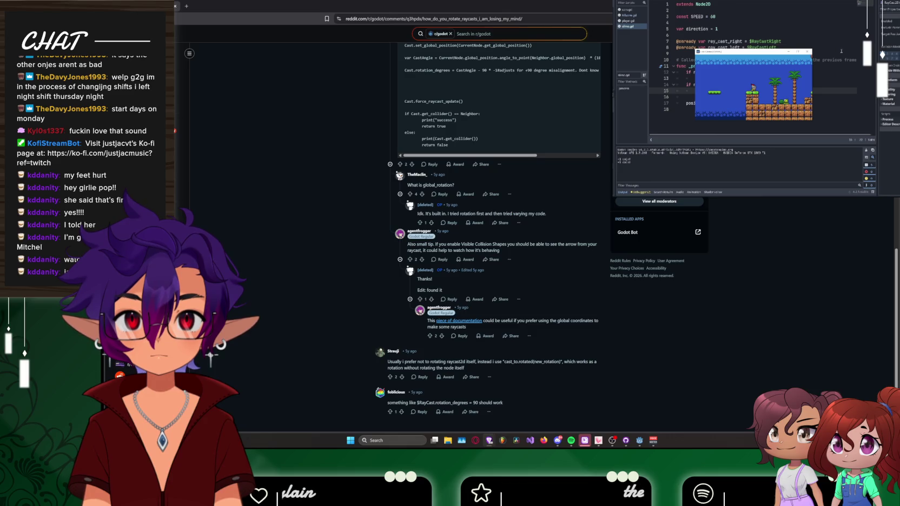
key("alt+Left")
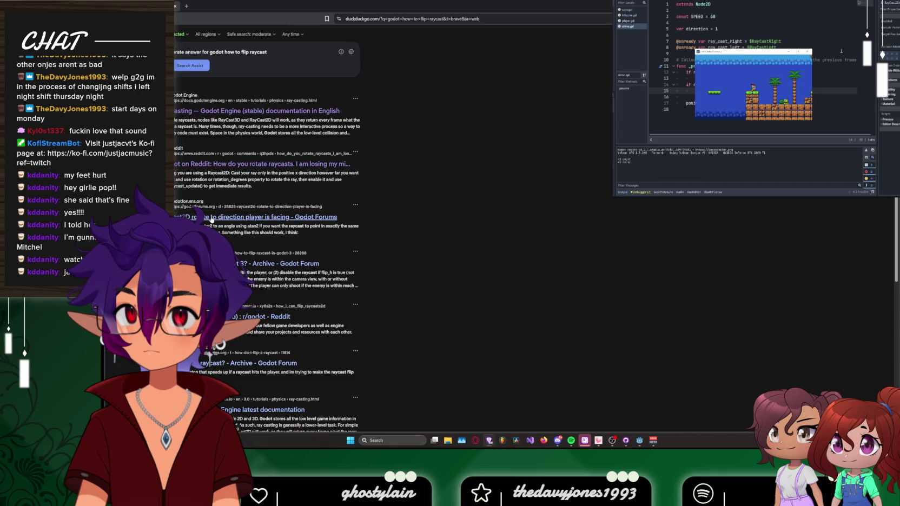
left_click(211, 218)
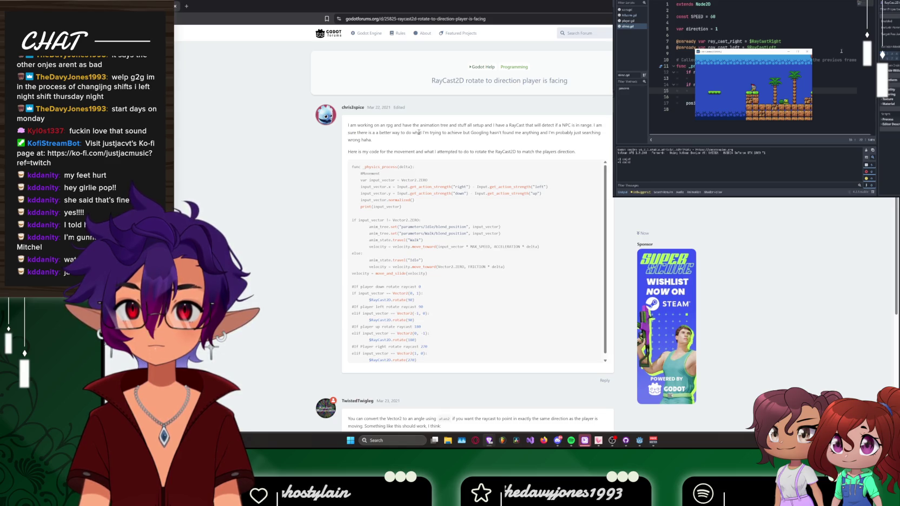
Step: Read the RayCast2D rotation forum post and its reply, then return to rollerPatrol.gd
scroll(293, 176, "down", 2)
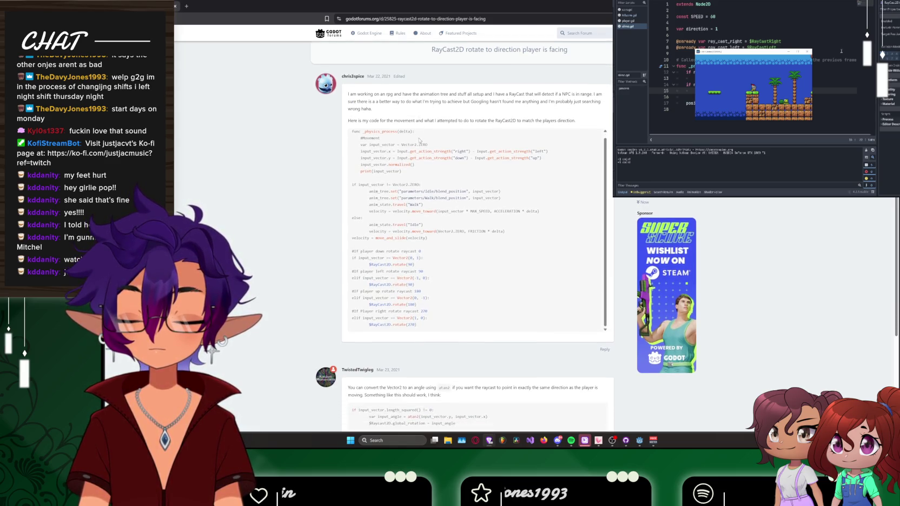
scroll(293, 175, "down", 1)
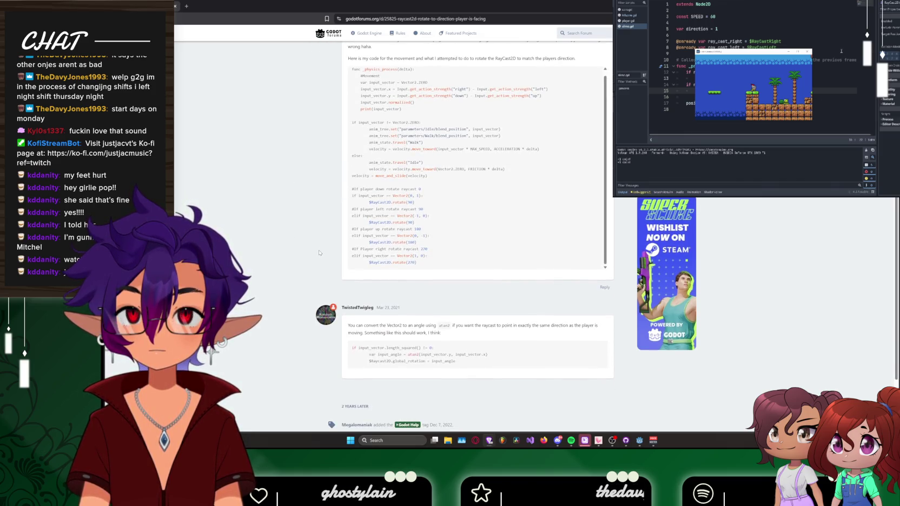
scroll(318, 250, "up", 1)
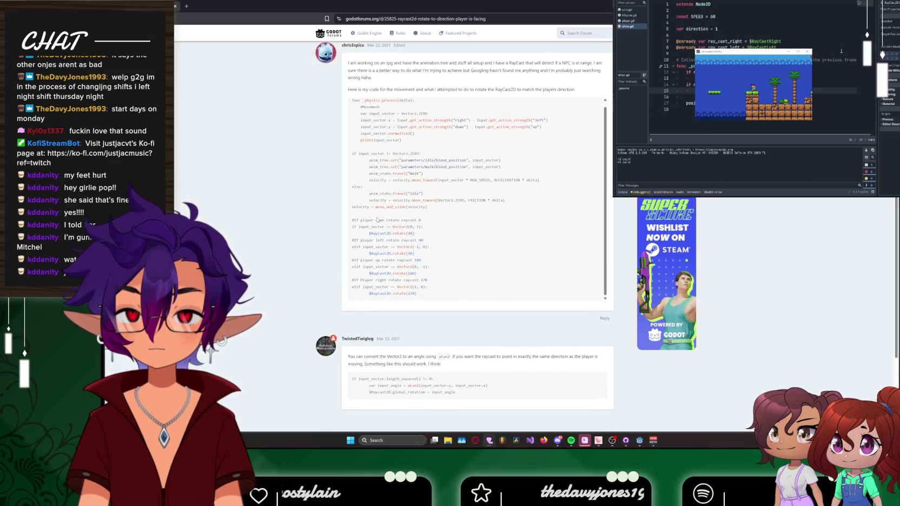
scroll(392, 221, "down", 1)
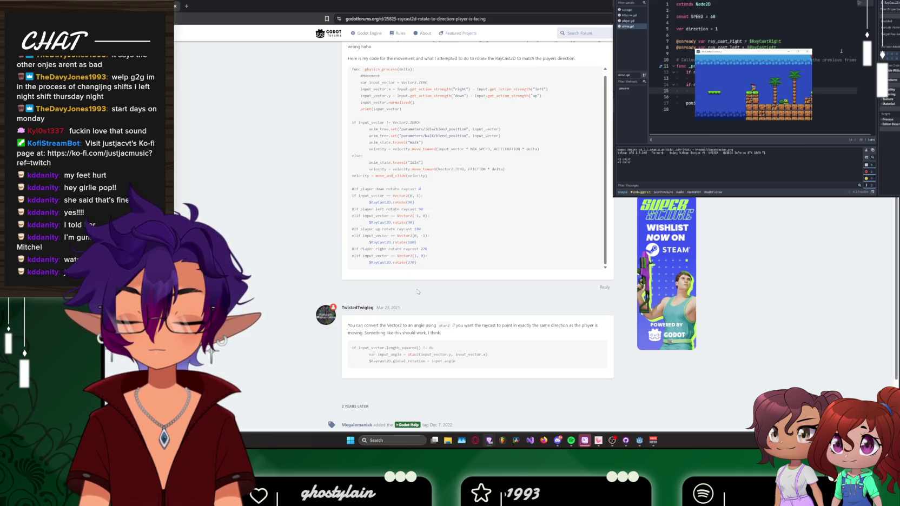
key("alt+Tab")
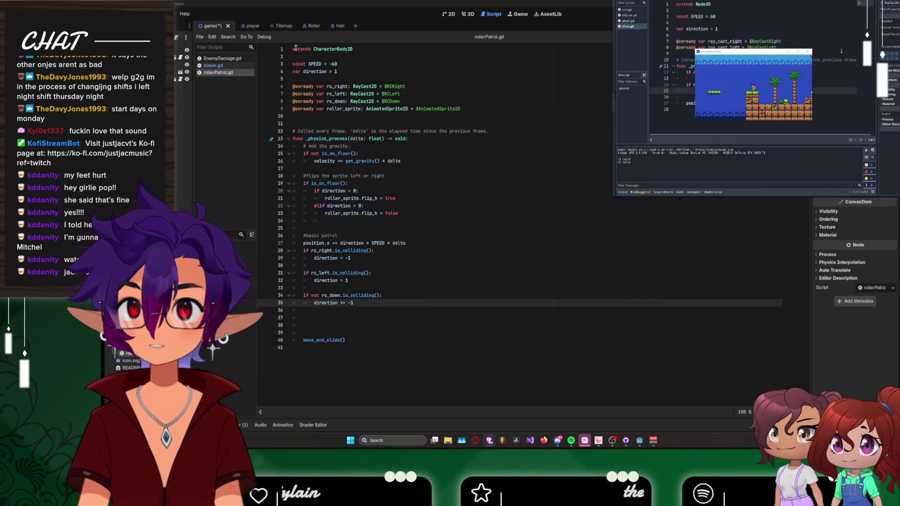
Step: Show the Roller scene in 2D and adjust the end of its lower-left raycast
left_click(307, 26)
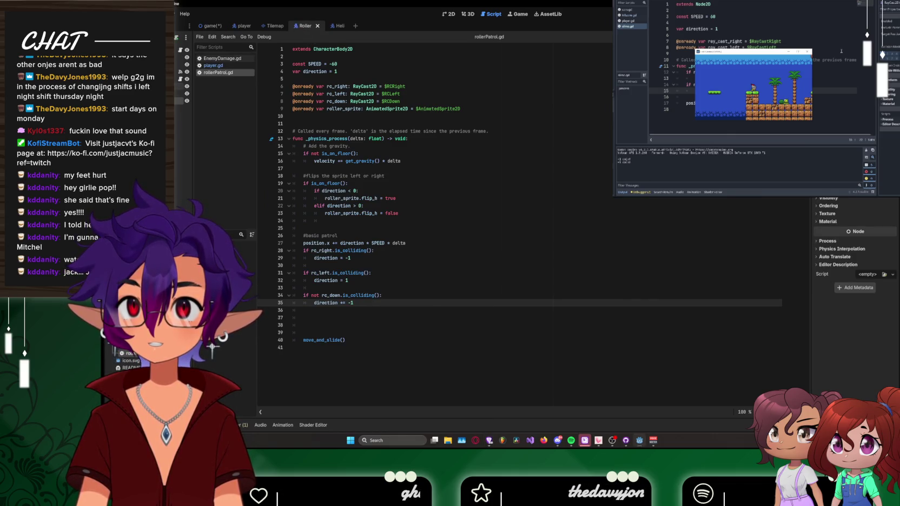
left_click(448, 14)
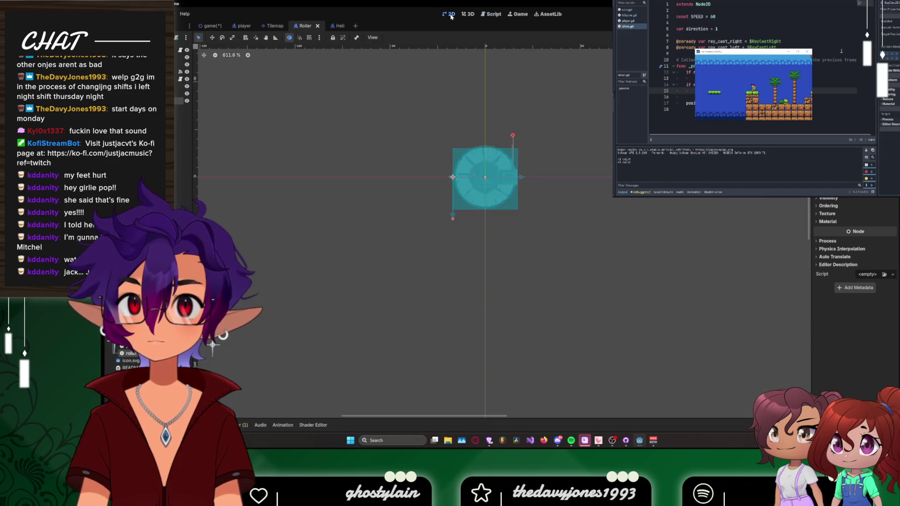
left_click(486, 178)
left_click_drag(486, 178, 485, 177)
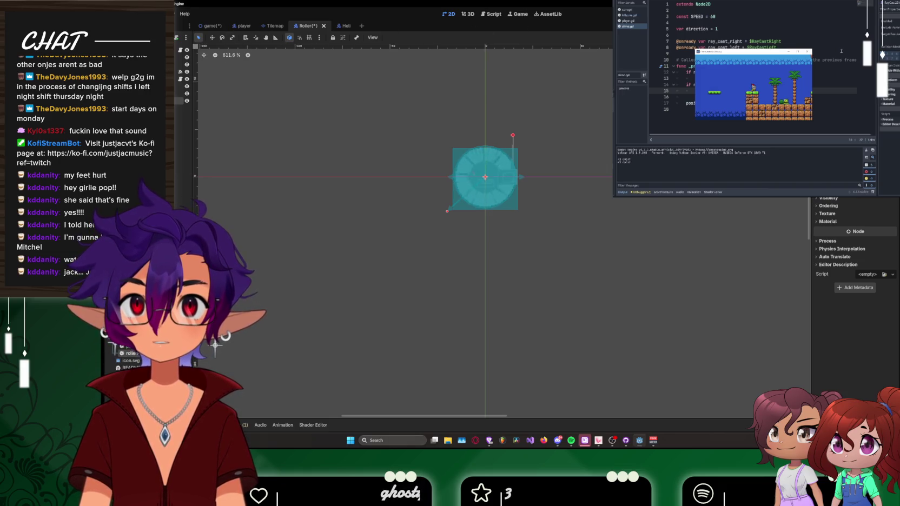
Step: Test-run the game with F5, then extend the lower-left raycast slightly further down
key("F5")
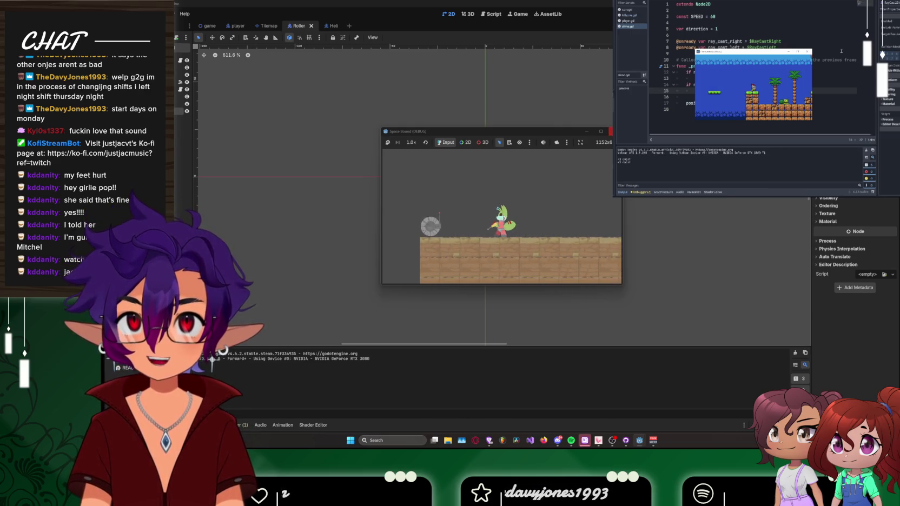
key("F8")
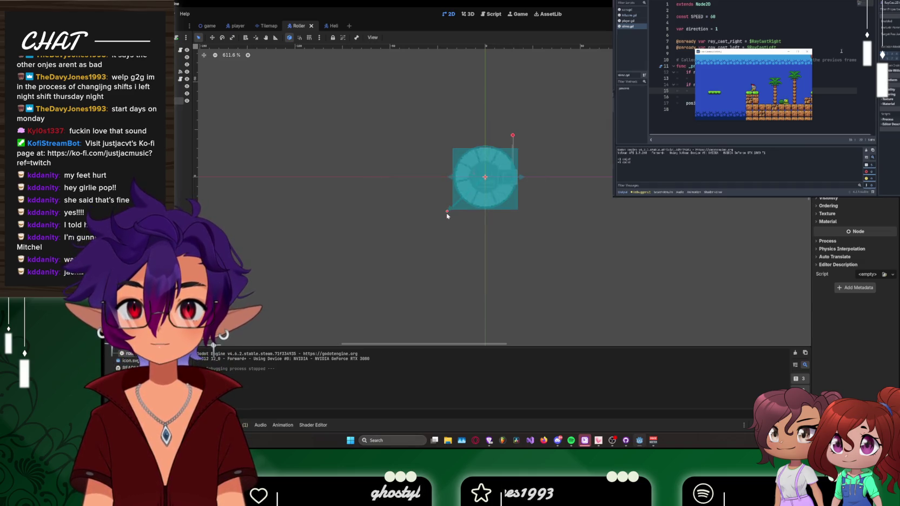
left_click_drag(446, 214, 447, 211)
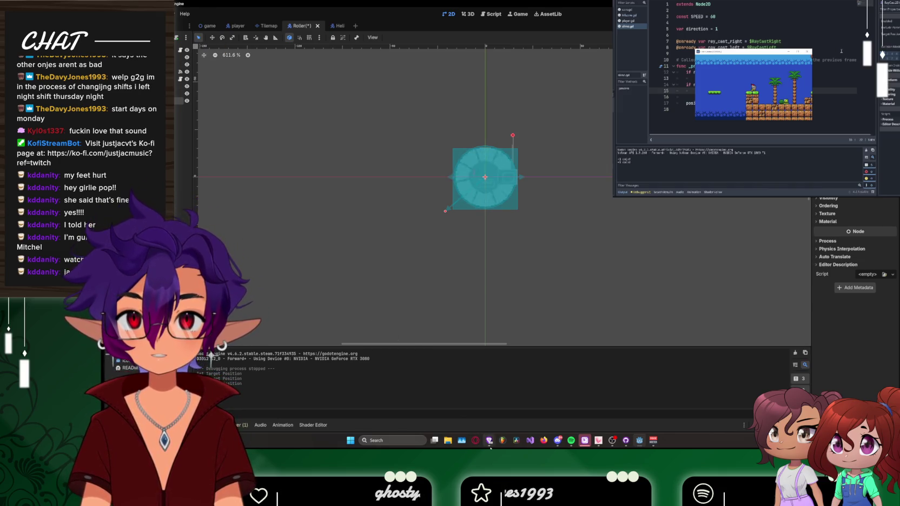
mouse_move(490, 442)
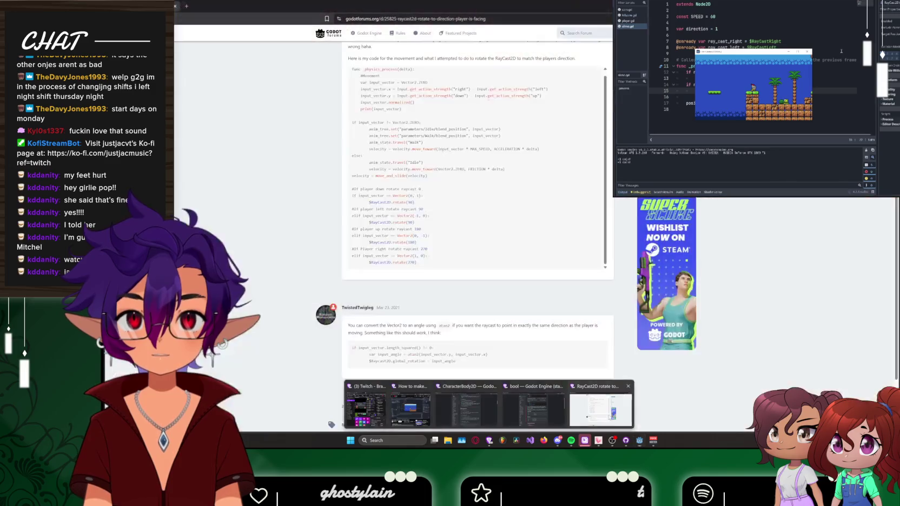
left_click(601, 410)
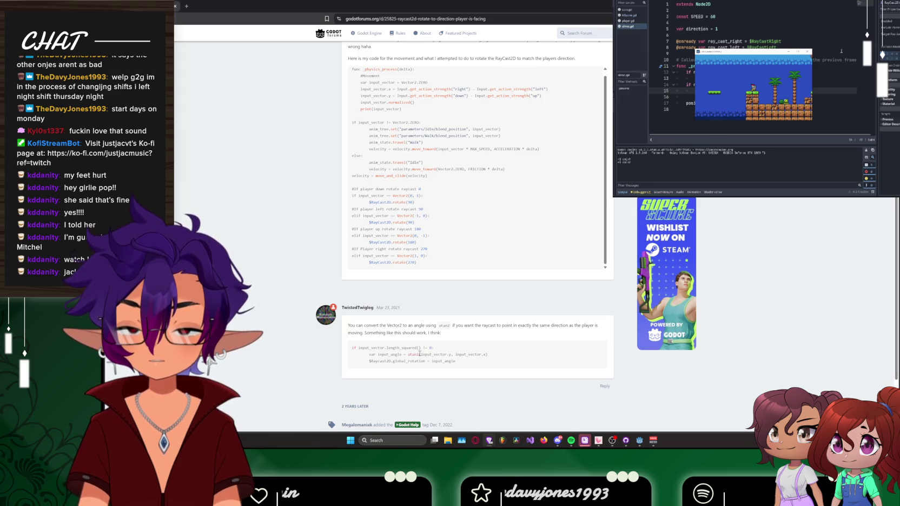
scroll(419, 355, "down", 2)
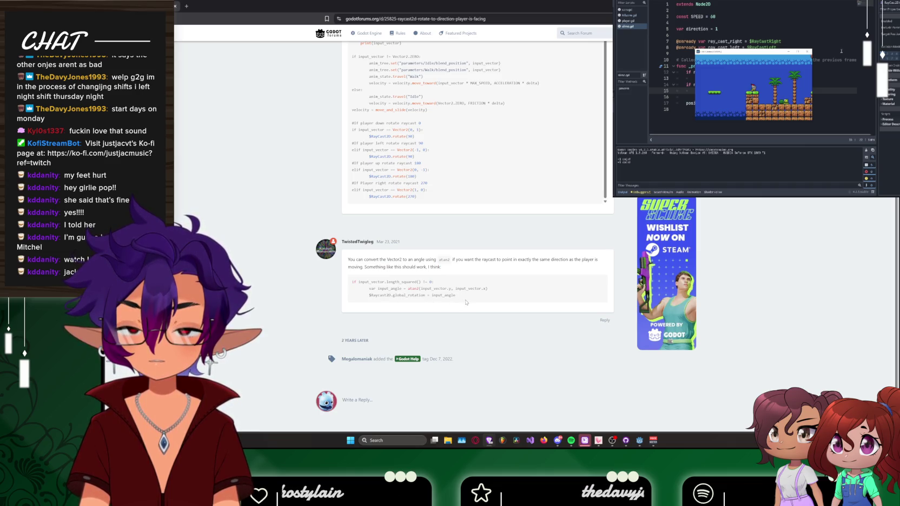
scroll(466, 302, "up", 1)
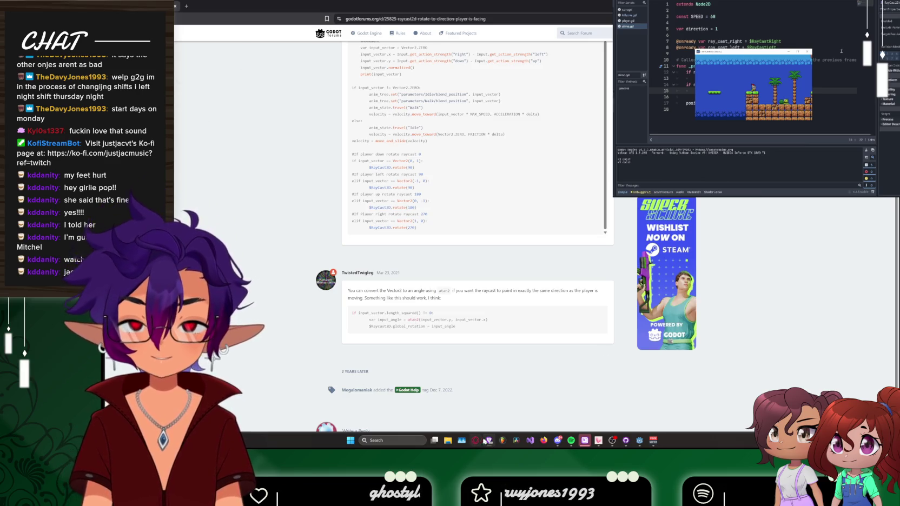
Step: Search the Godot docs for 'atan2' and open the Math functions section
mouse_move(476, 441)
left_click(533, 406)
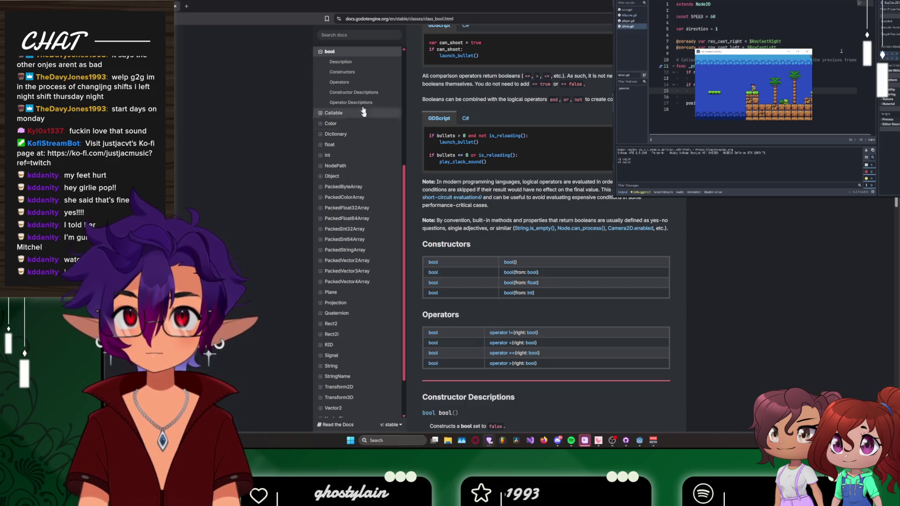
left_click(357, 35)
type("atan2")
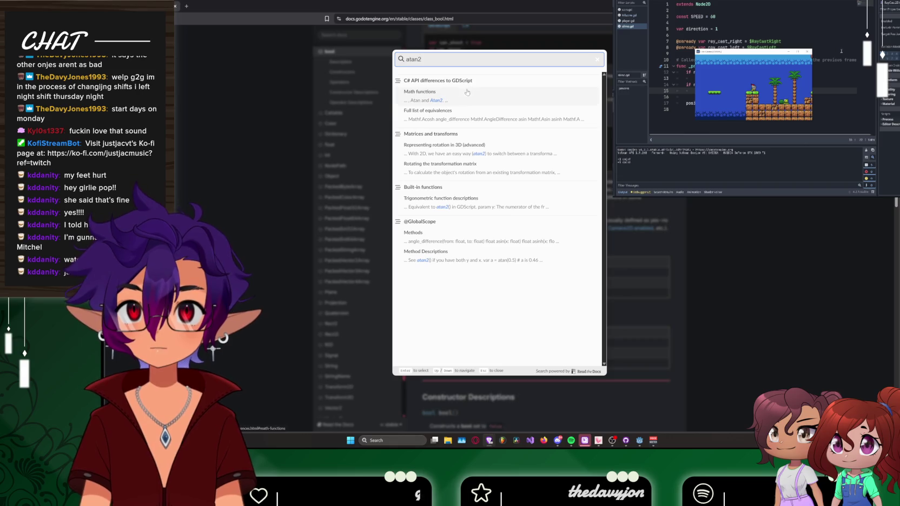
left_click(468, 92)
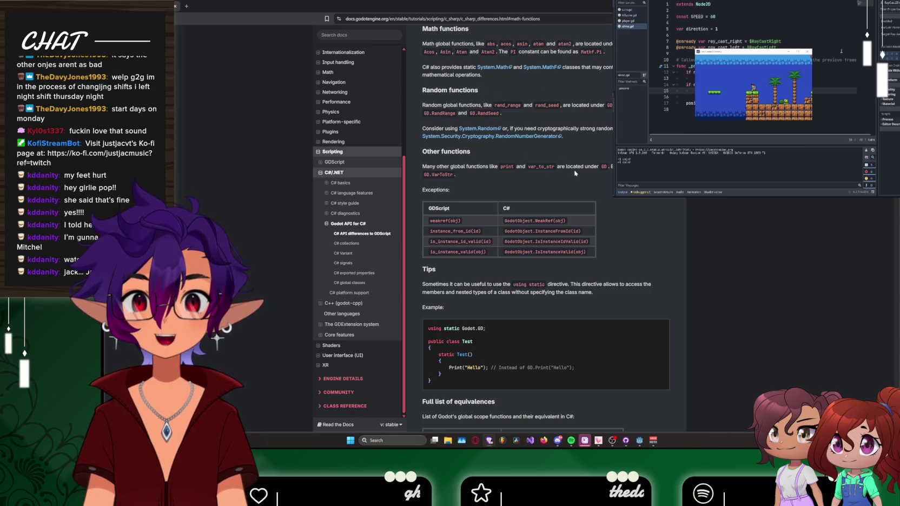
Step: Read through the GDScript-to-C# equivalences table, then return to the RayCast2D forum thread
scroll(572, 176, "down", 5)
scroll(568, 181, "down", 1)
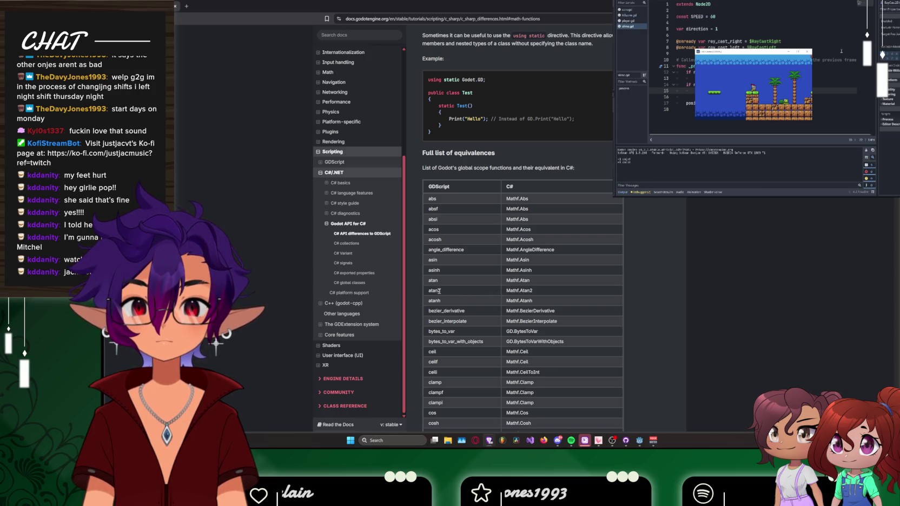
scroll(545, 283, "down", 1)
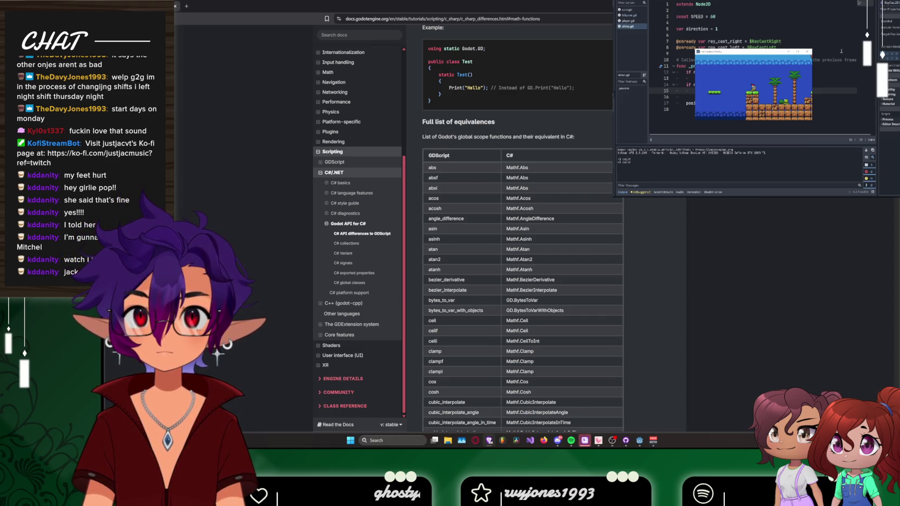
scroll(520, 244, "down", 2)
scroll(520, 244, "up", 2)
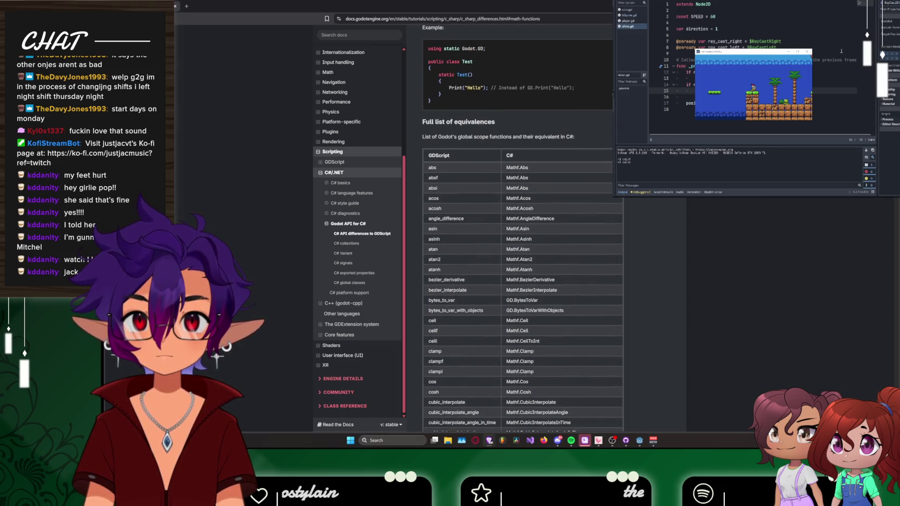
scroll(520, 243, "down", 1)
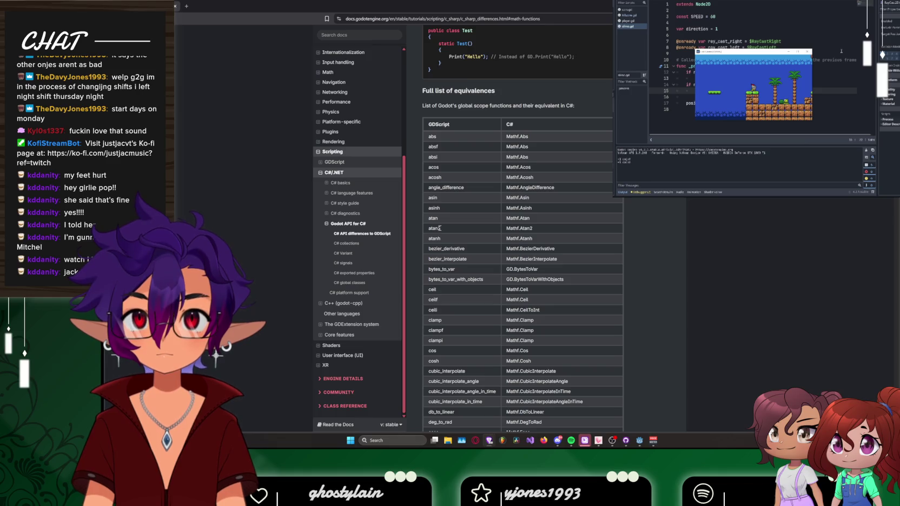
scroll(439, 228, "down", 1)
scroll(439, 228, "down", 1)
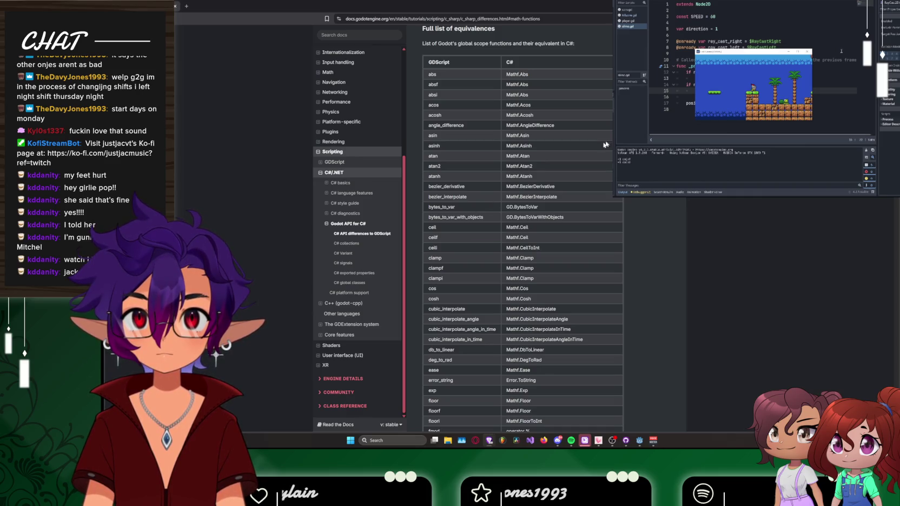
key("ctrl+Tab")
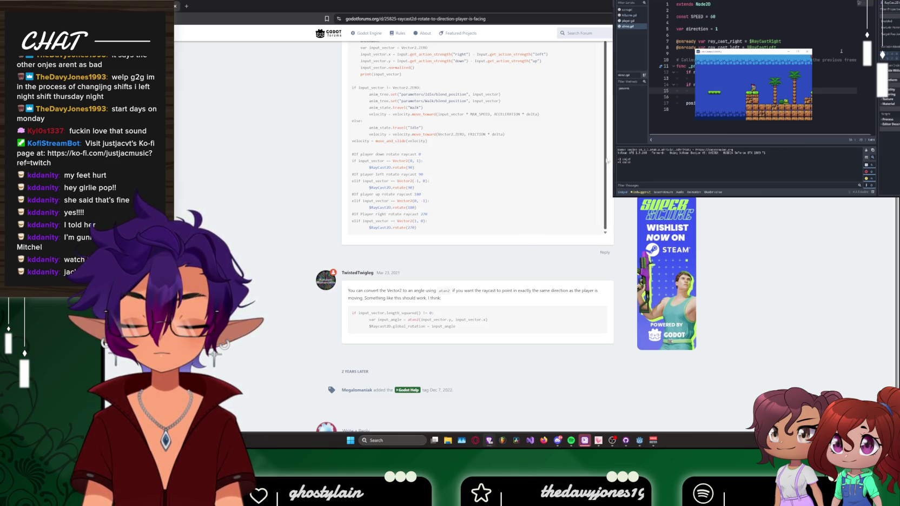
scroll(650, 202, "up", 2)
scroll(649, 202, "up", 1)
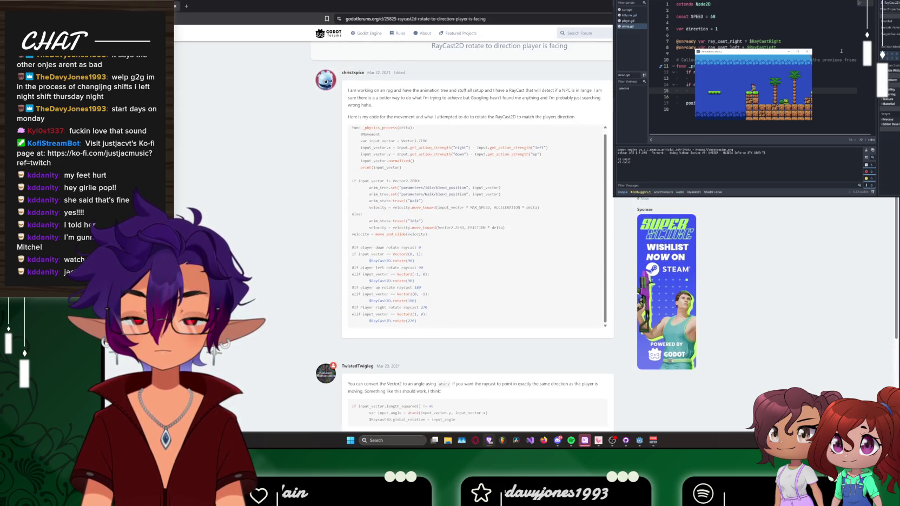
scroll(476, 243, "down", 2)
scroll(287, 169, "down", 1)
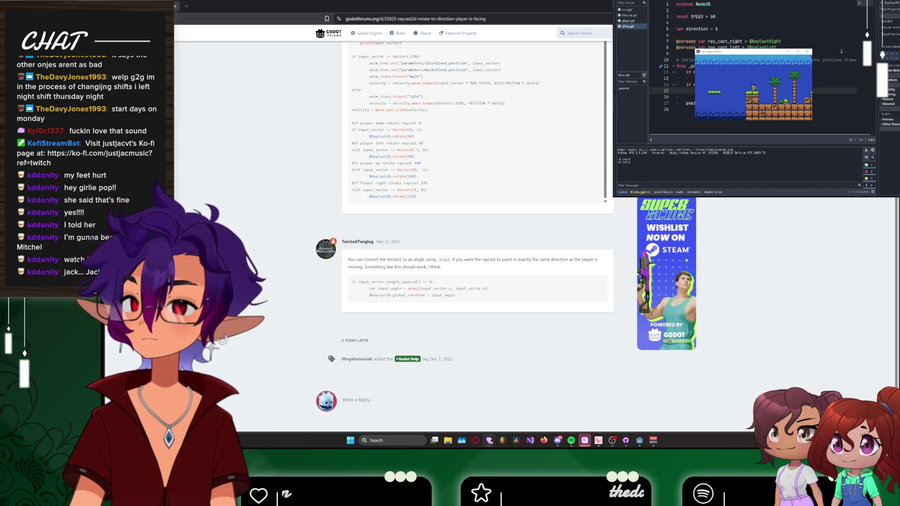
key("alt+Left")
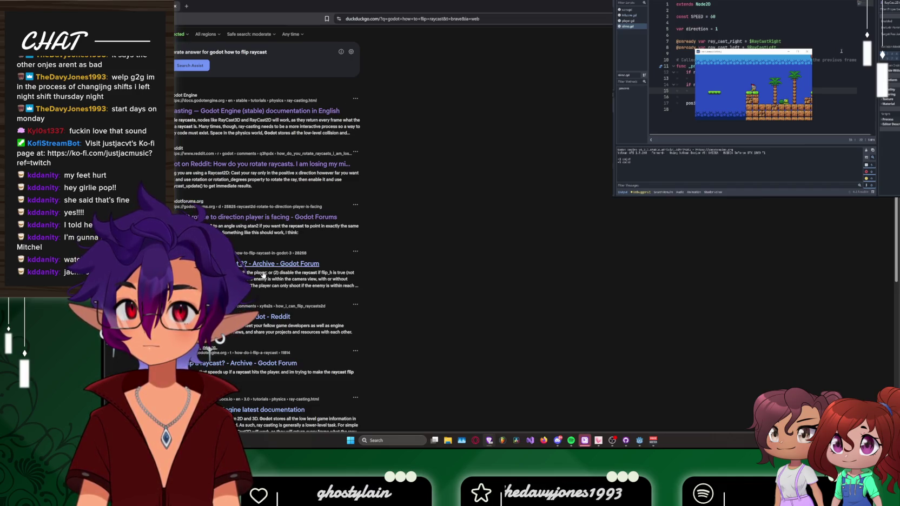
Step: Scroll up the DuckDuckGo results, then open YouTube in a new browser tab
scroll(260, 265, "up", 1)
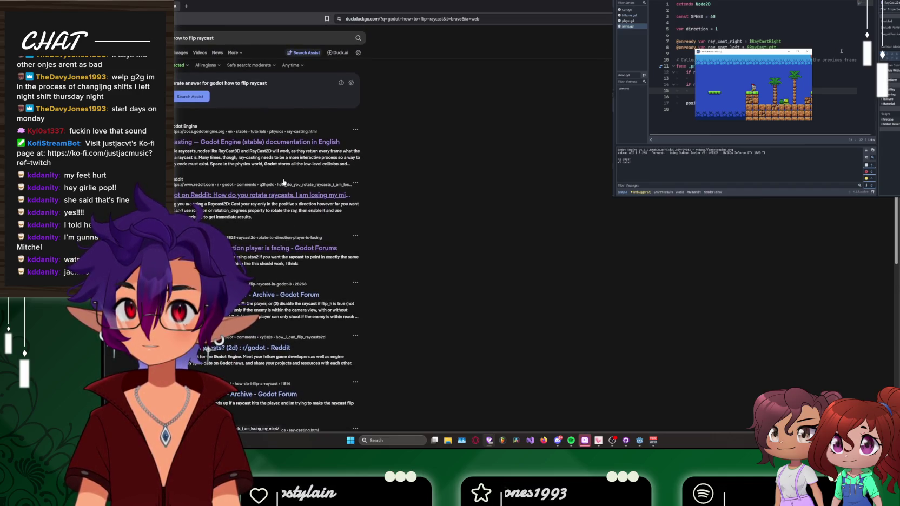
left_click(186, 7)
left_click(457, 52)
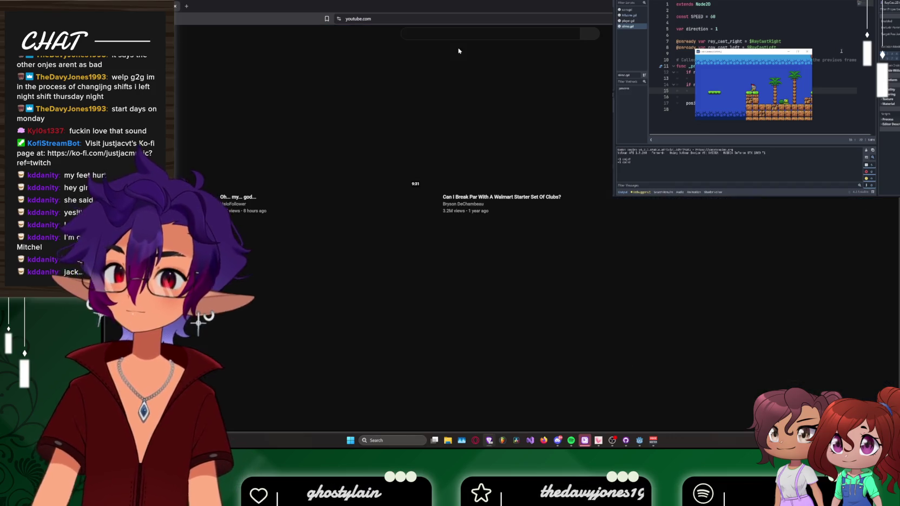
Step: Search YouTube for 'godot raycast2d enemy'
left_click(458, 34)
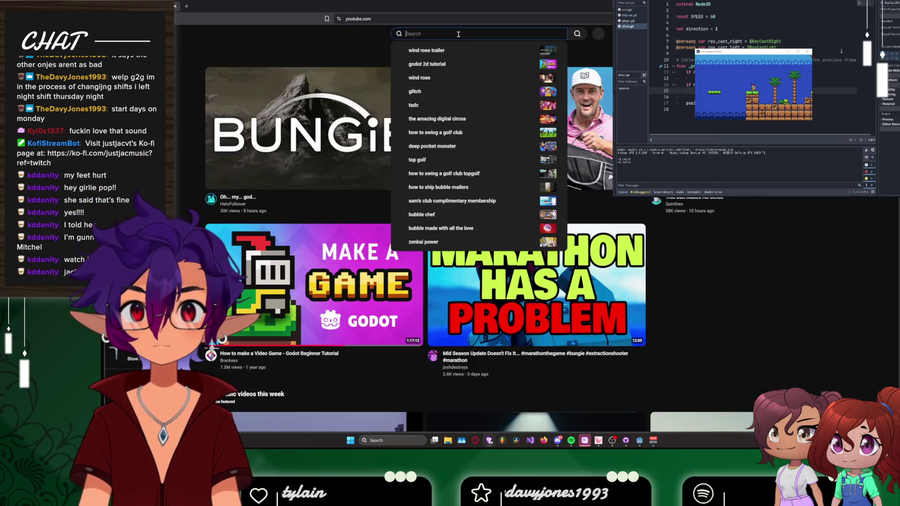
type("go")
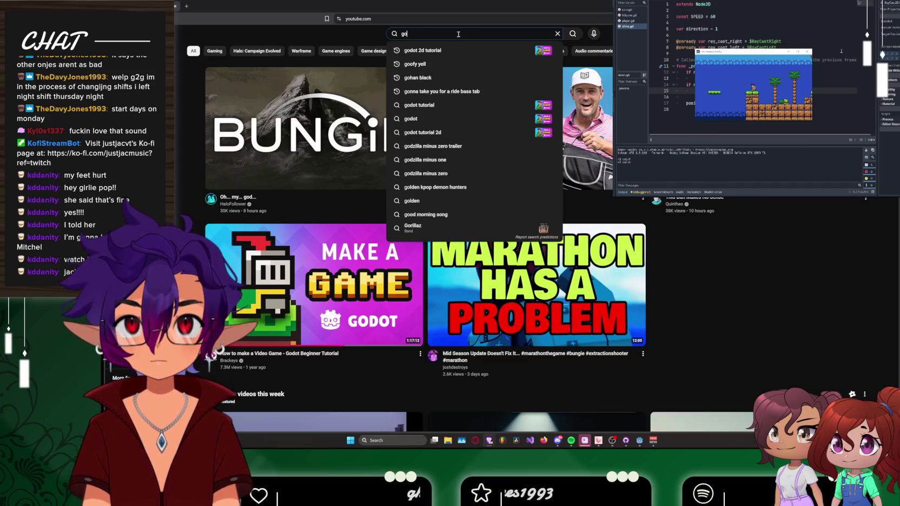
type("dot rayc")
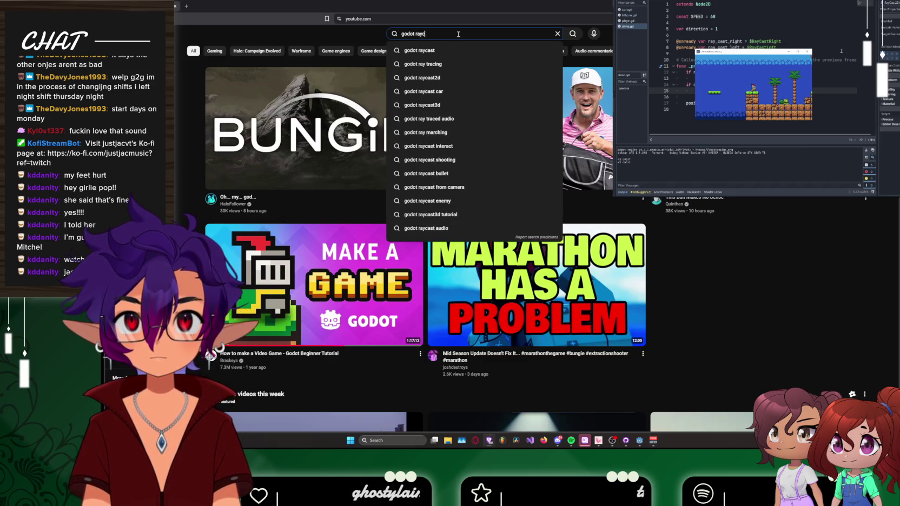
type("ast2d")
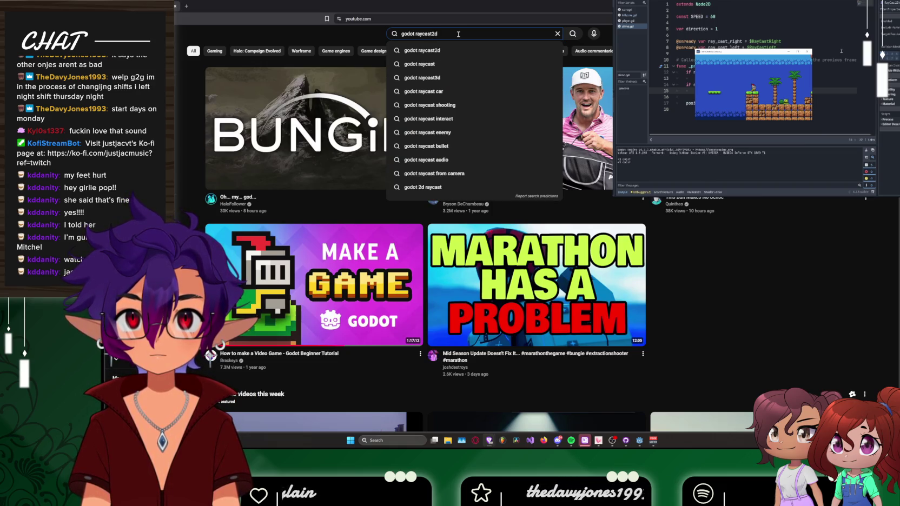
type(" enem")
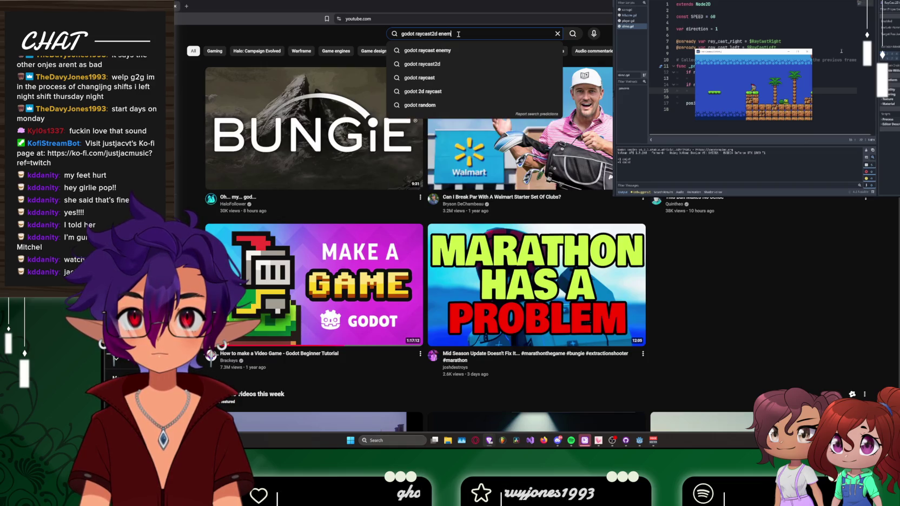
type("y")
key("Return")
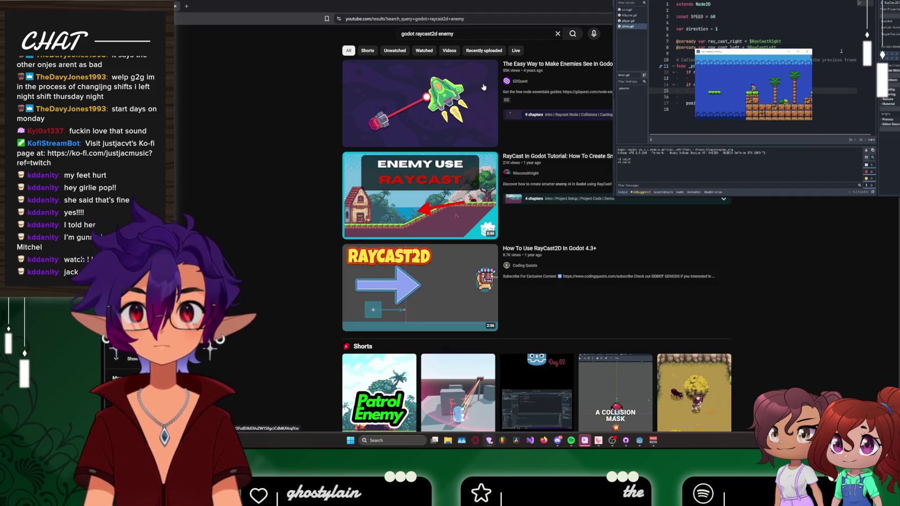
Step: Open the RayCast In Godot tutorial, skim ahead through it, then return to the results
left_click(559, 161)
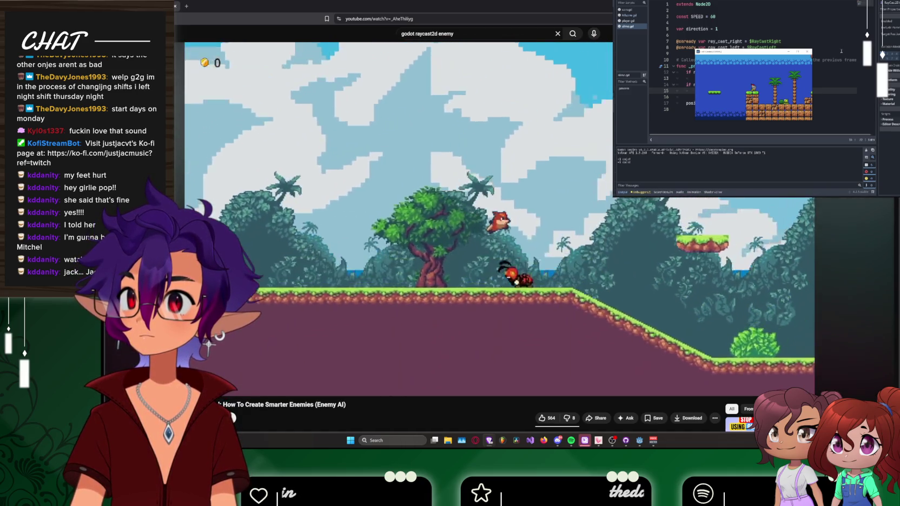
key("alt+Tab")
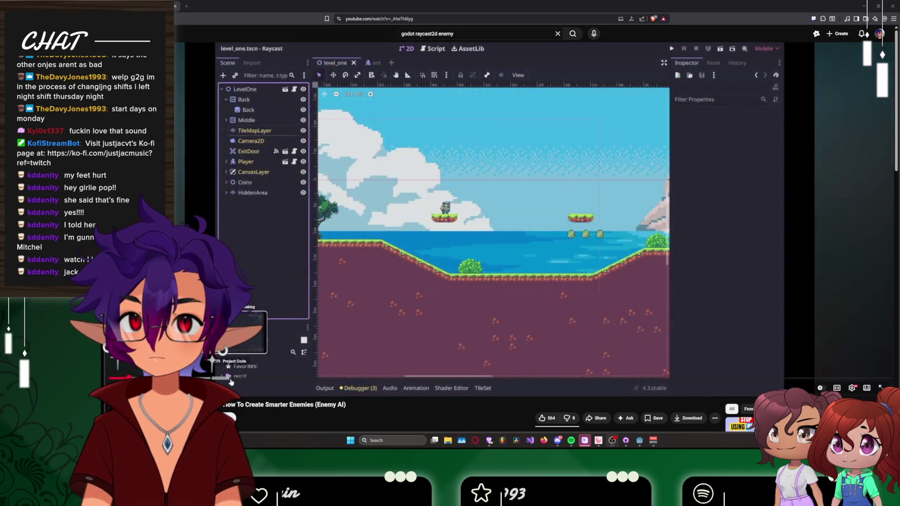
left_click_drag(231, 382, 658, 378)
key("alt+Left")
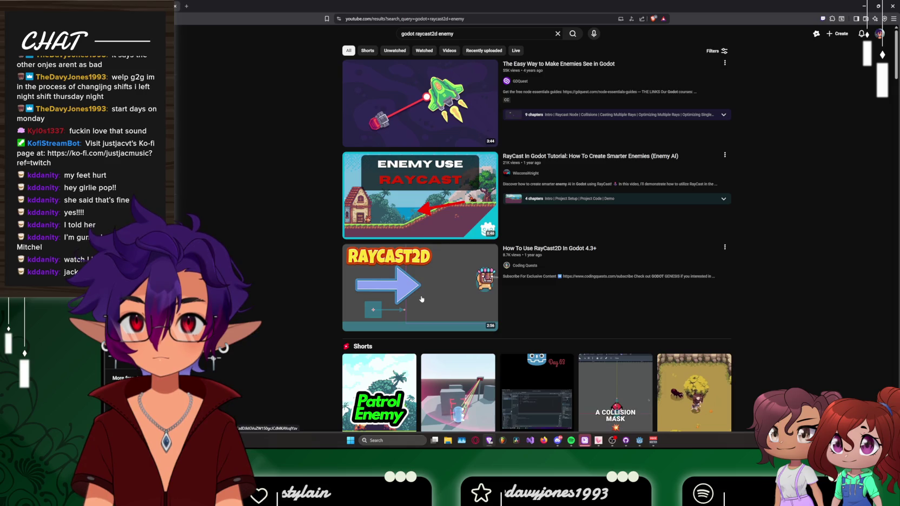
left_click(424, 299)
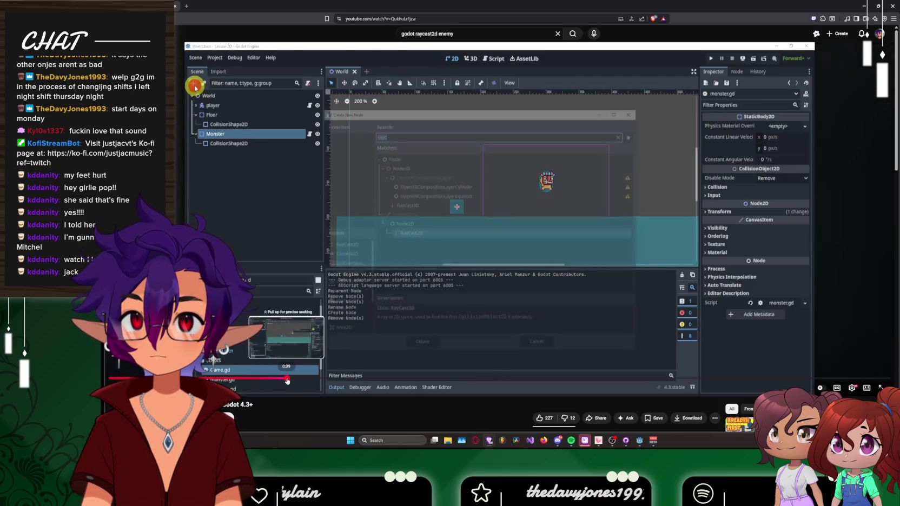
left_click_drag(333, 381, 374, 379)
left_click(454, 379)
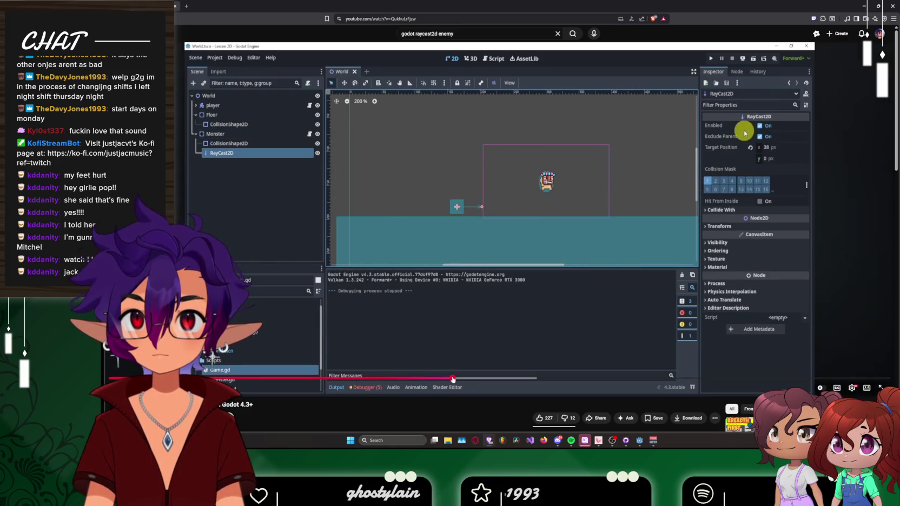
left_click(511, 379)
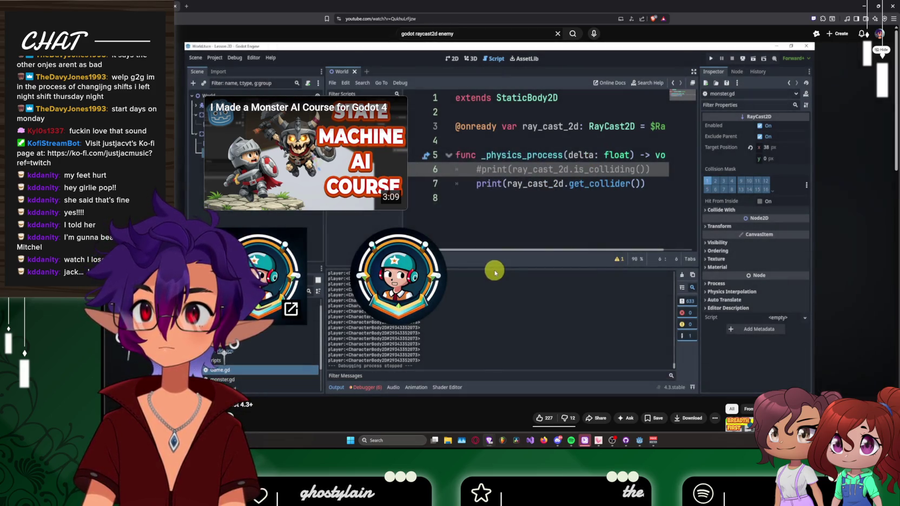
key("Return")
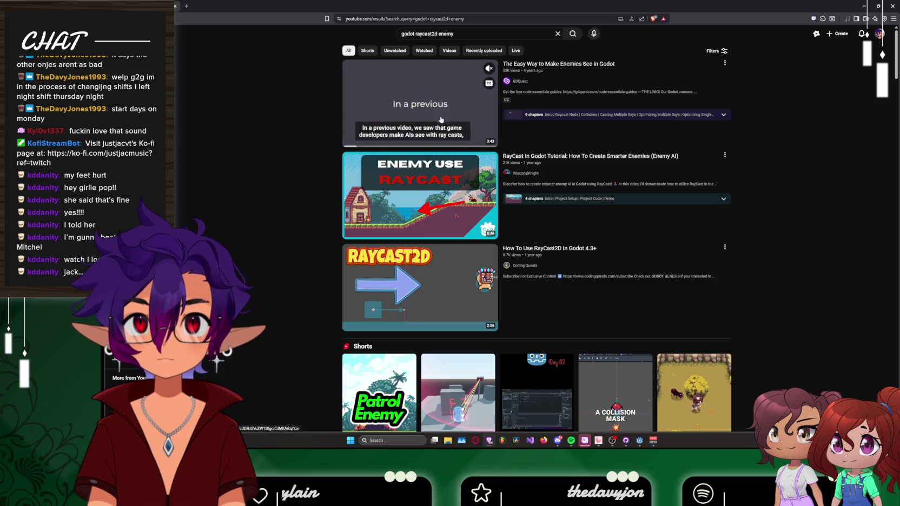
Step: Scroll to the Shorts row and play 'EASY Patrol Enemy AI using raycast!'
scroll(426, 136, "down", 3)
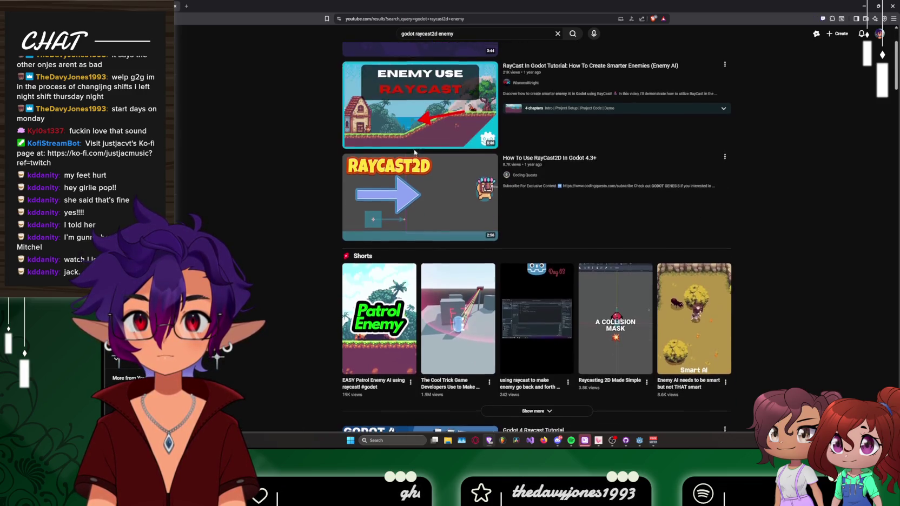
left_click(380, 243)
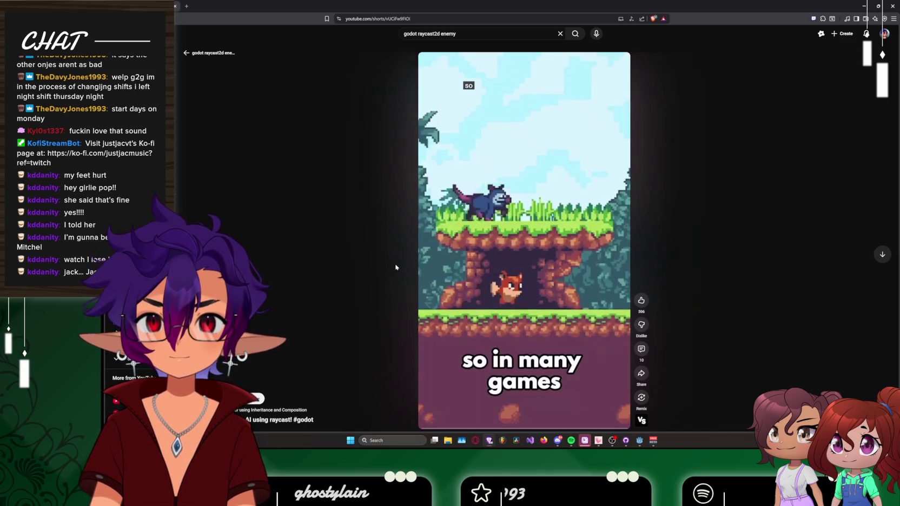
Step: Pause the Short, add 'if not rc_down.is_colliding(): direction *= -1' to rollerPatrol.gd, then return to YouTube
left_click(508, 213)
left_click(862, 6)
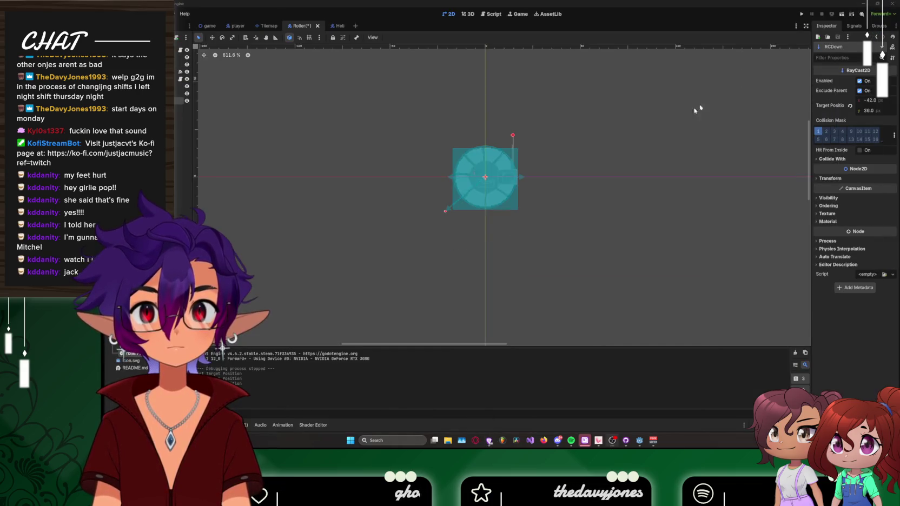
left_click(492, 14)
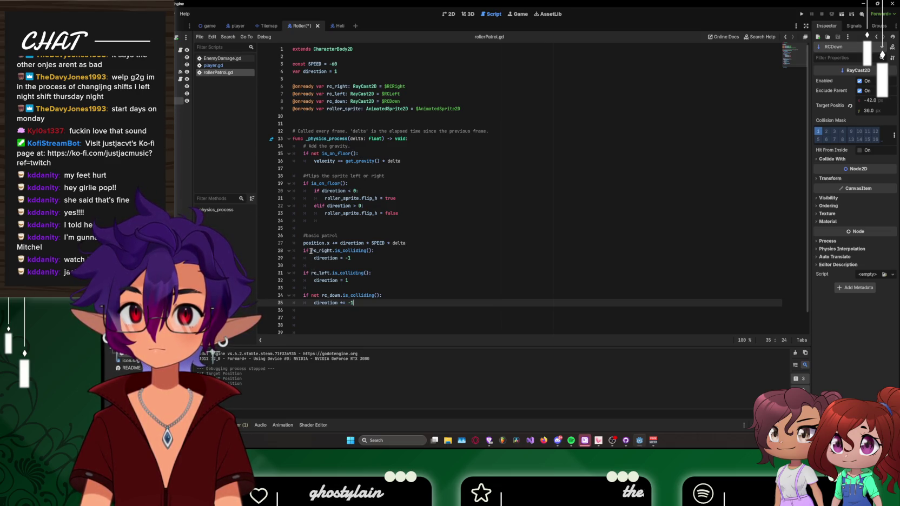
mouse_move(311, 250)
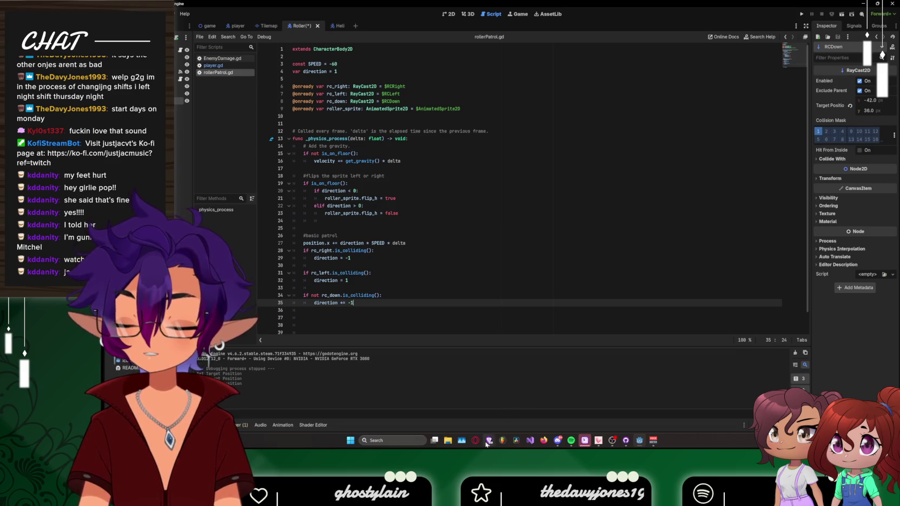
mouse_move(489, 440)
left_click(418, 409)
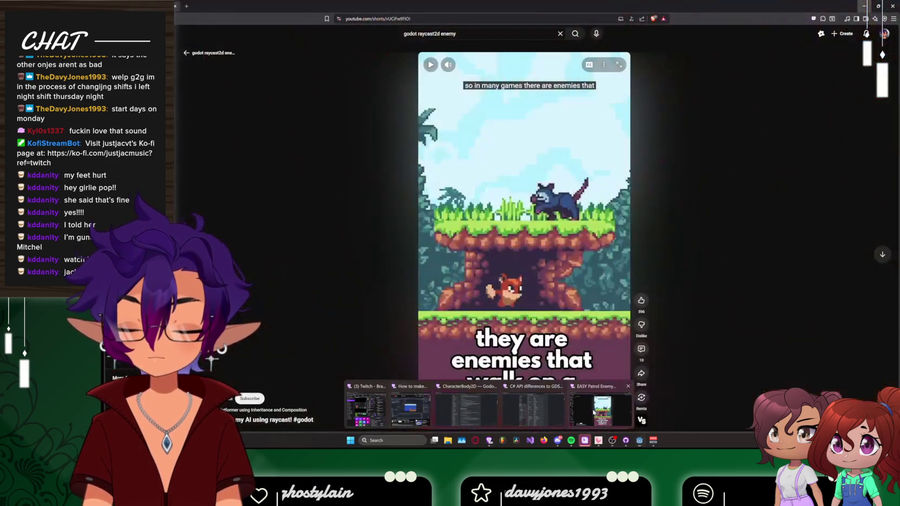
Step: Go back to the search results and open the Wall & Ledge Detection tutorial video
left_click(209, 51)
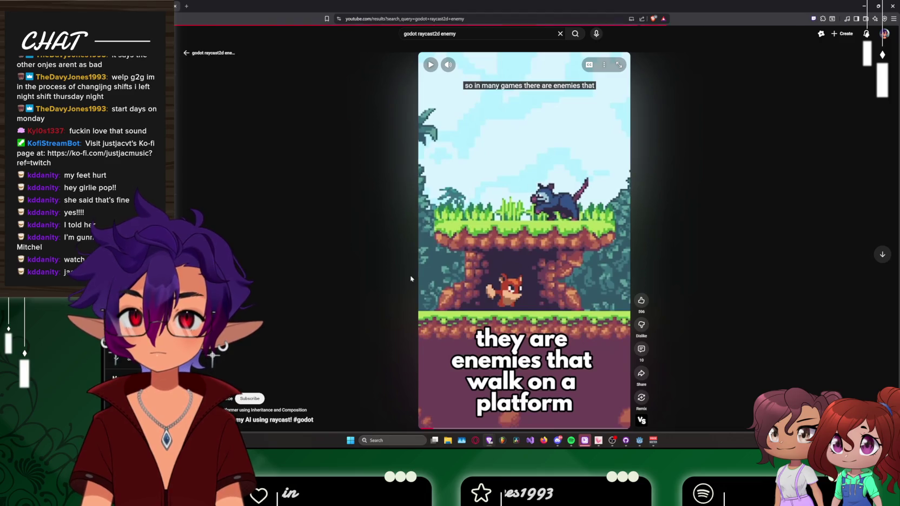
scroll(488, 290, "down", 6)
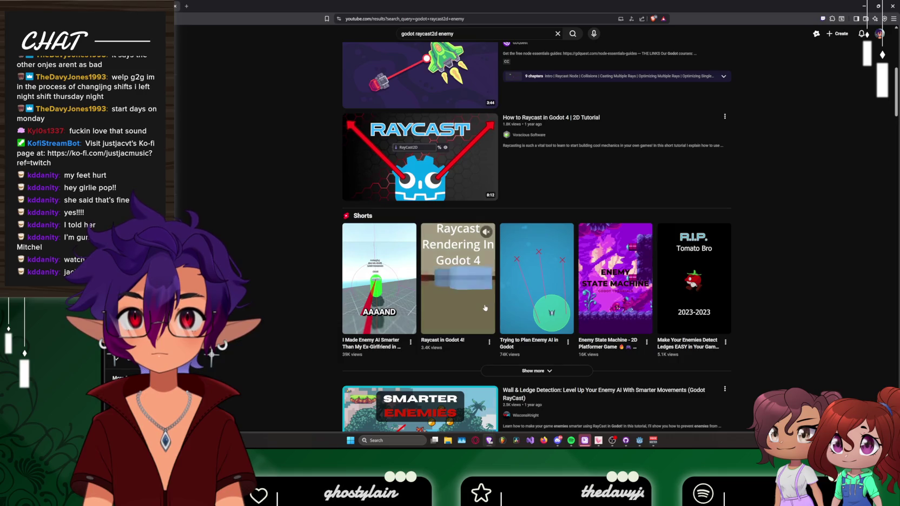
scroll(485, 307, "down", 2)
scroll(485, 309, "down", 1)
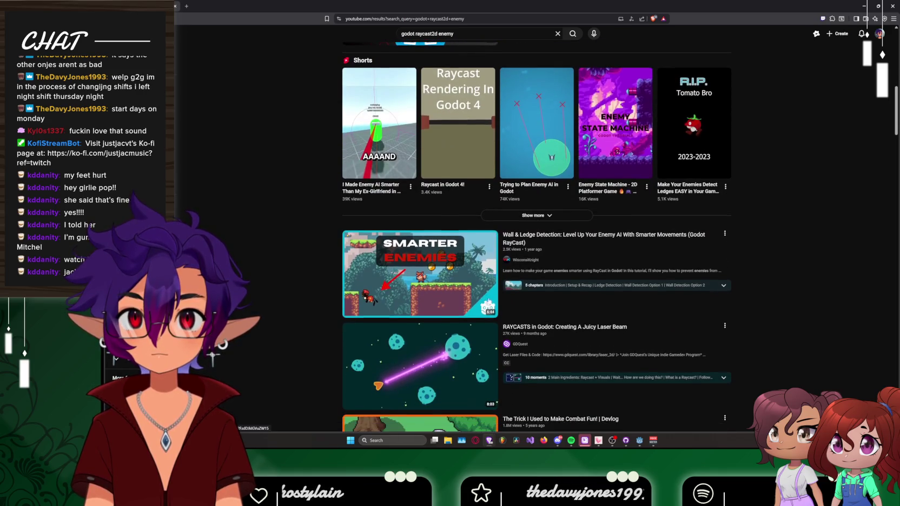
left_click(516, 237)
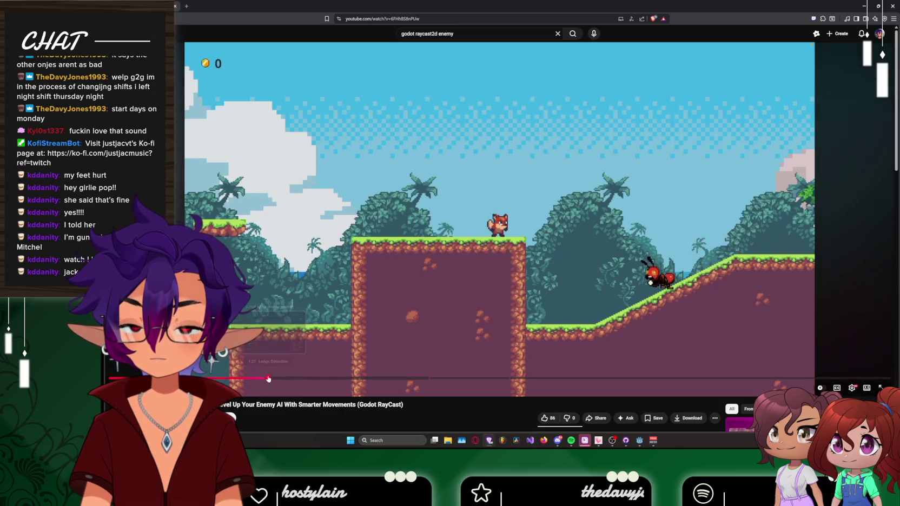
Step: Skip ahead to the change_direction code in the video, pausing briefly before resuming
left_click(268, 379)
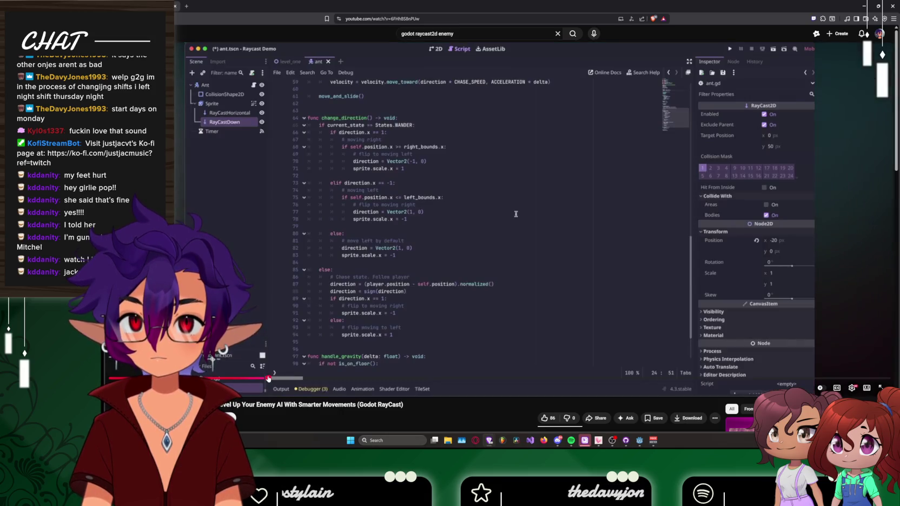
left_click(381, 259)
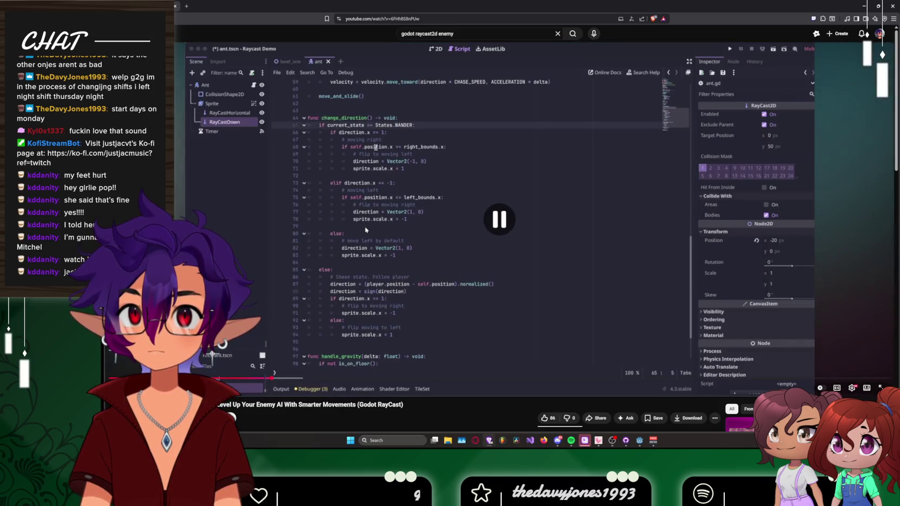
left_click(427, 189)
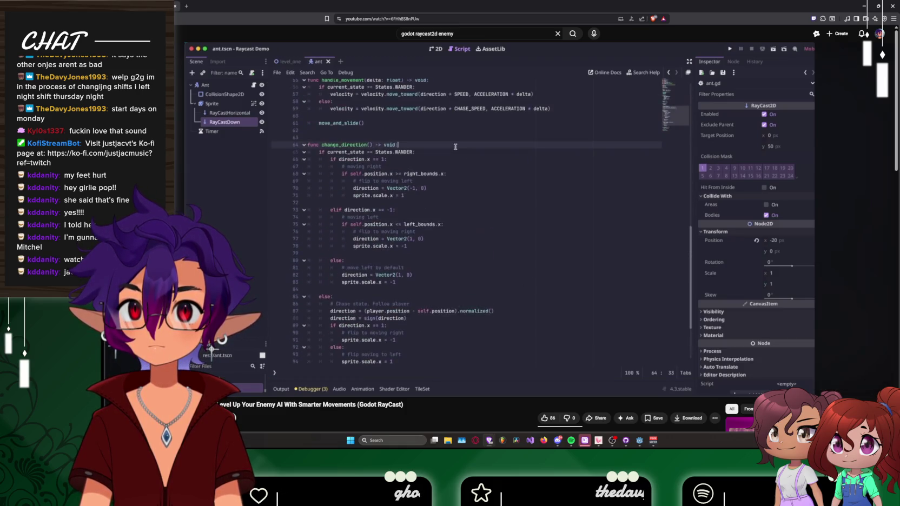
mouse_move(454, 204)
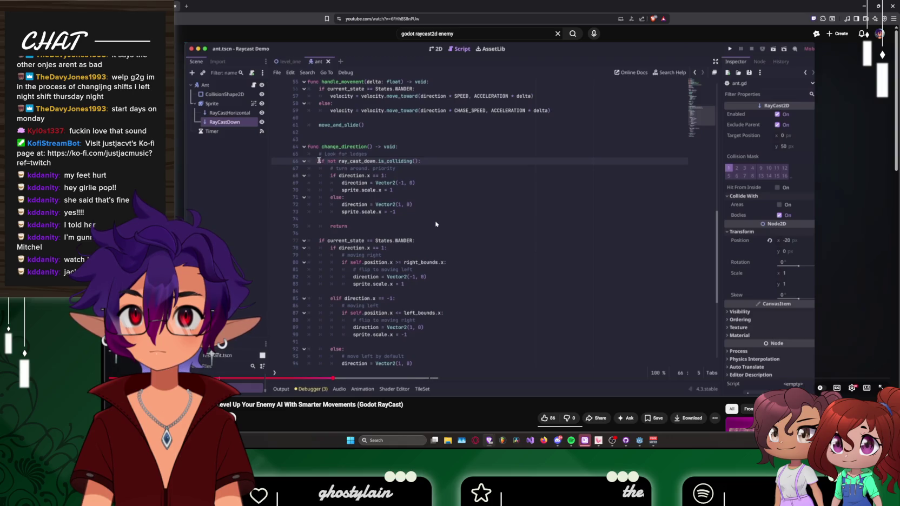
Step: Pause and resume the tutorial video to review its ledge-turnaround section
mouse_move(427, 222)
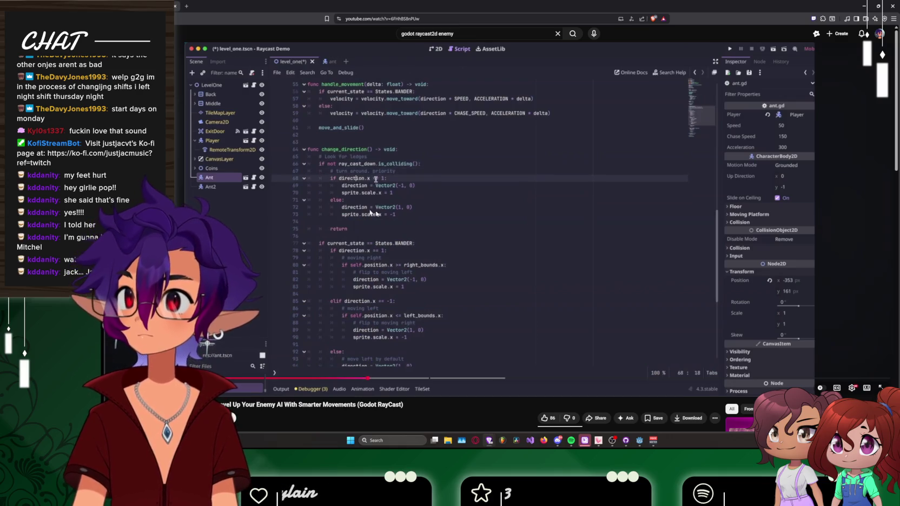
left_click(414, 171)
left_click(411, 169)
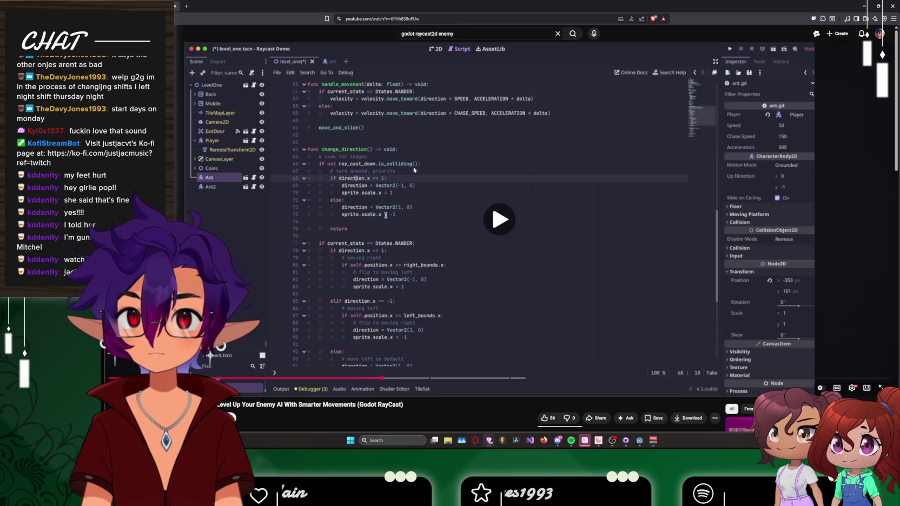
left_click(399, 167)
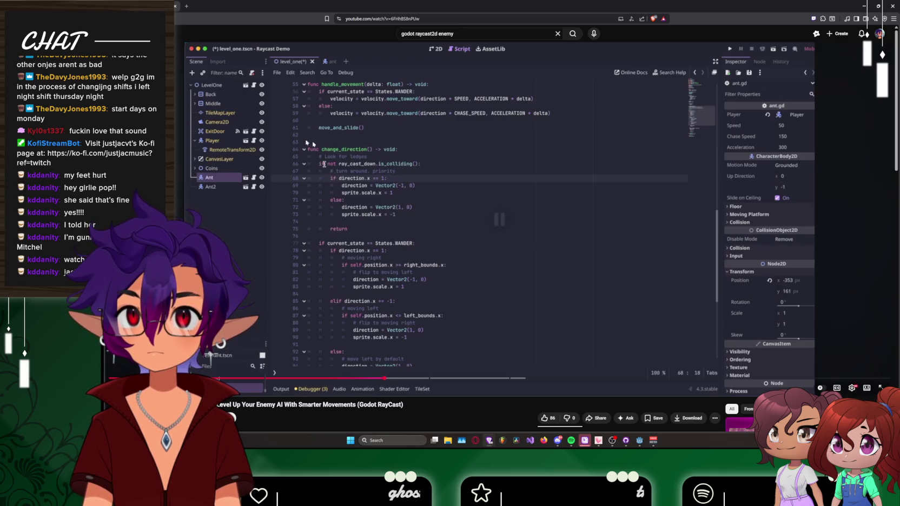
left_click(395, 161)
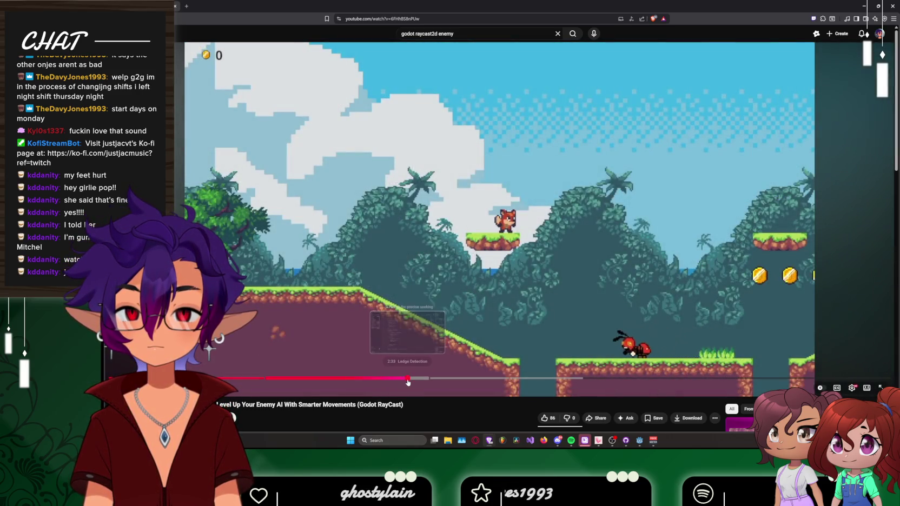
Step: Pause the tutorial on its 2:34 code and return to rollerPatrol.gd in Godot
left_click(410, 379)
left_click(424, 322)
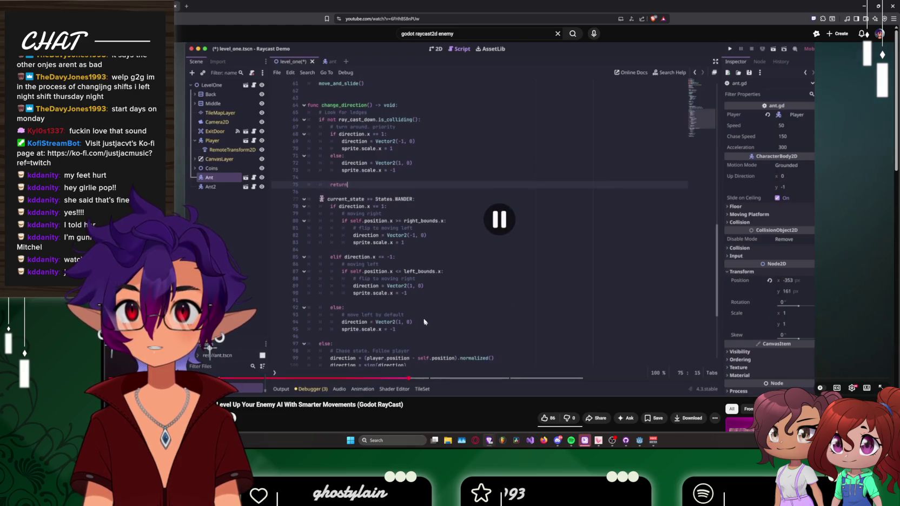
key("alt+Tab")
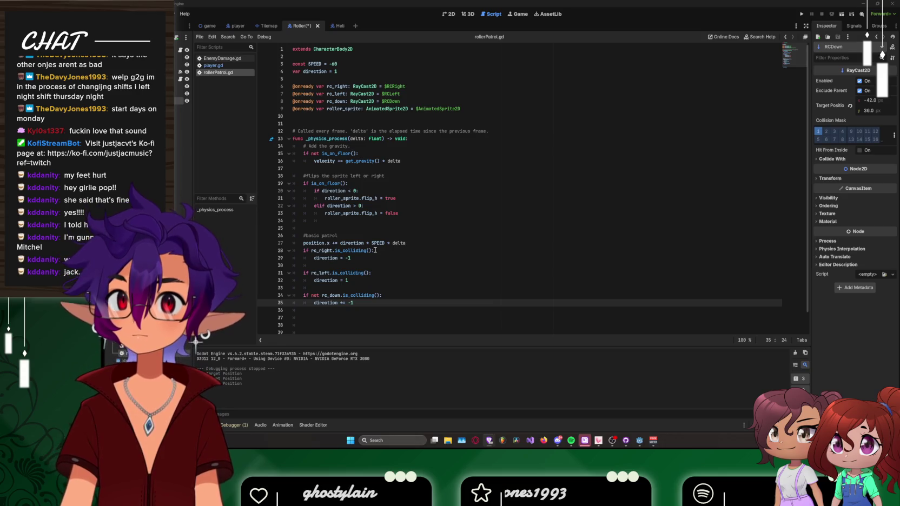
Step: Add a '#ledge check' comment above the rc_down check
left_click(332, 288)
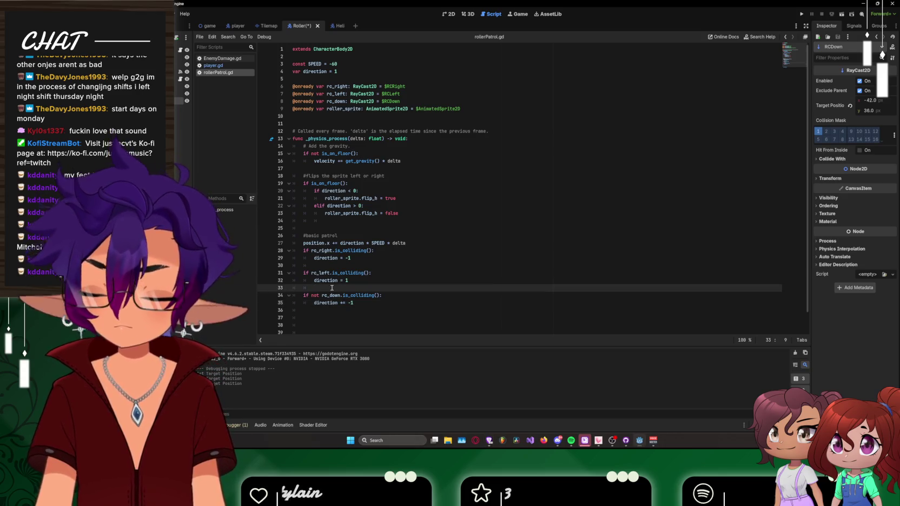
key("Return")
type("#le")
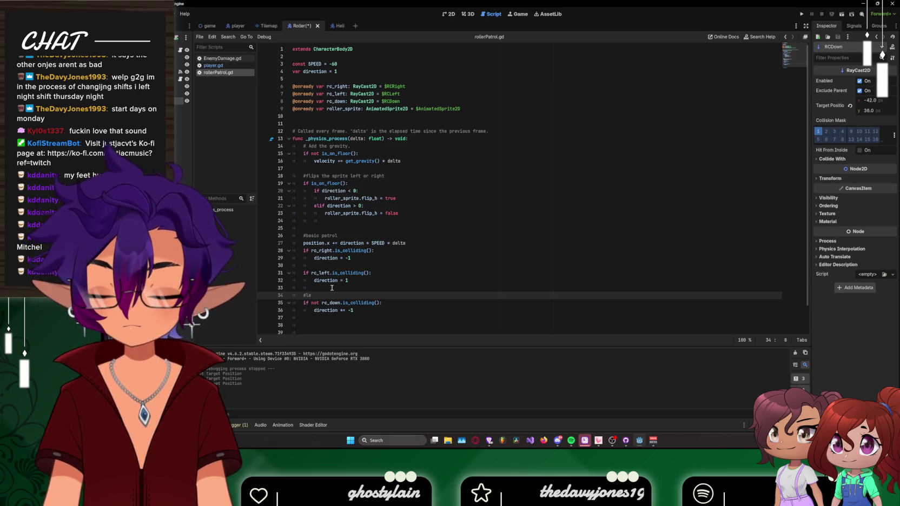
type("dge check")
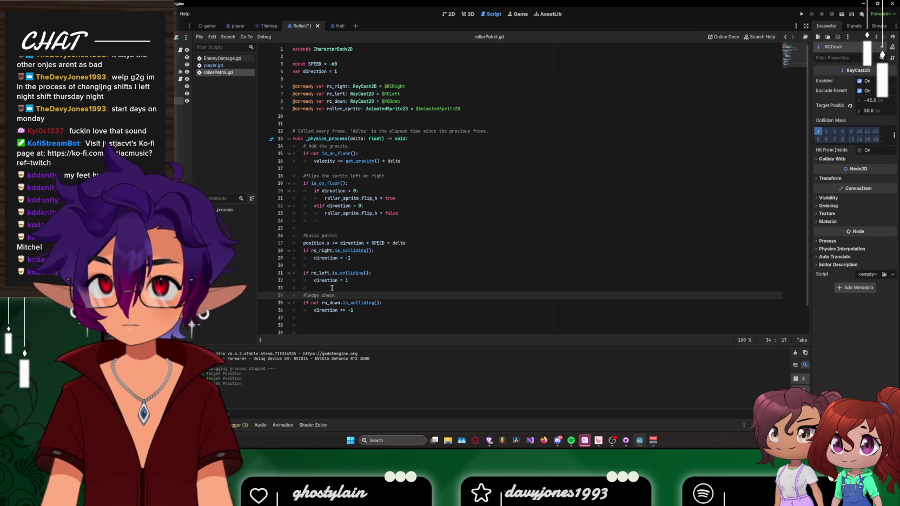
key("Down")
key("Down")
key("Down")
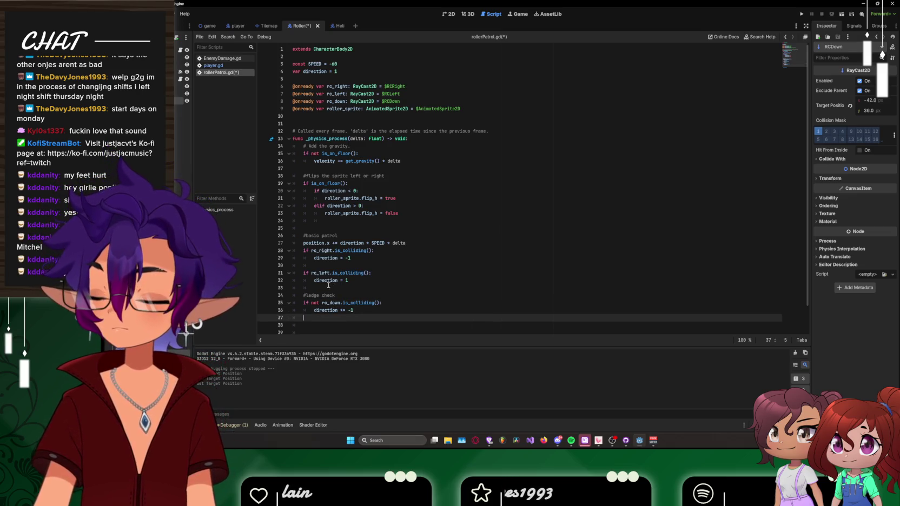
Step: Replace the 'direction *= -1' flip in the ledge check with 'if direction =='
scroll(328, 285, "down", 2)
left_click(357, 285)
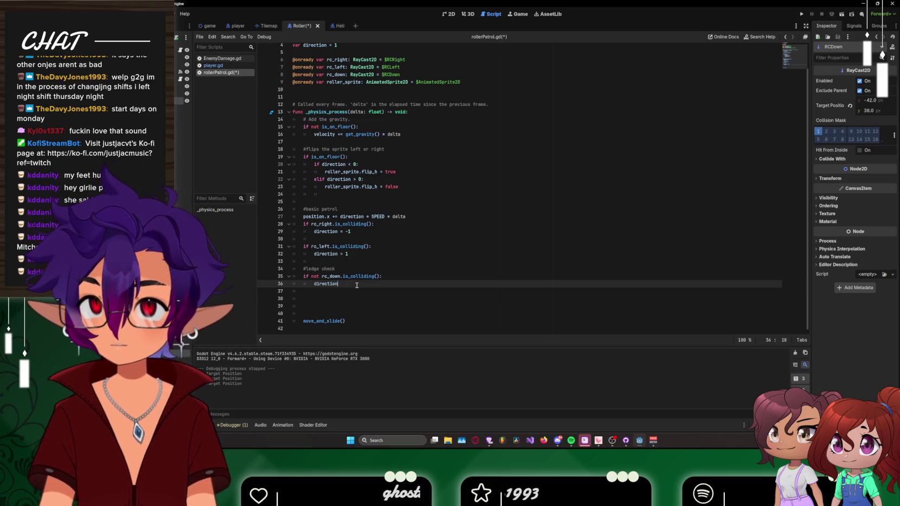
key("BackSpace")
key("BackSpace")
key("BackSpace")
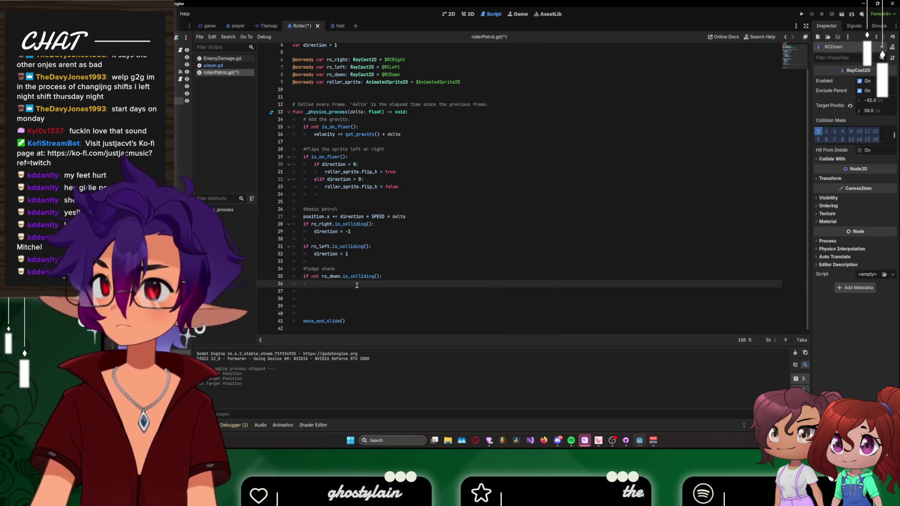
type("if")
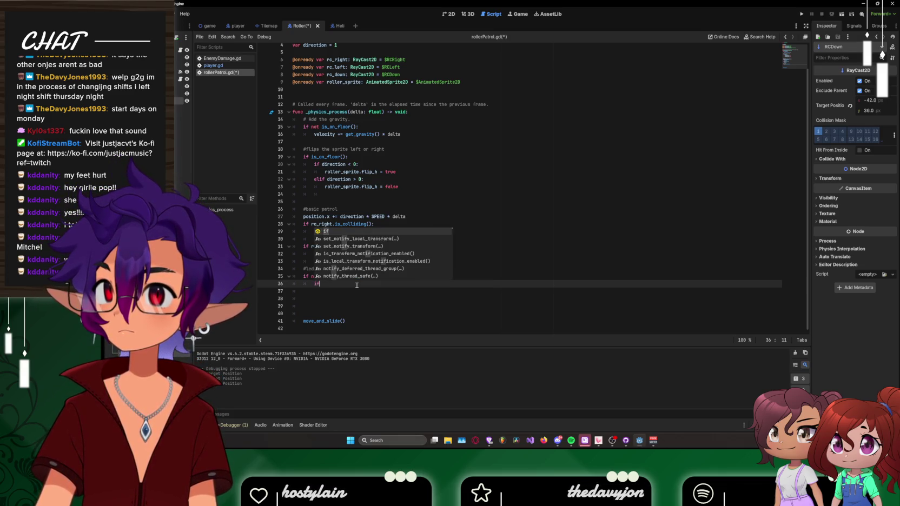
type(" direc")
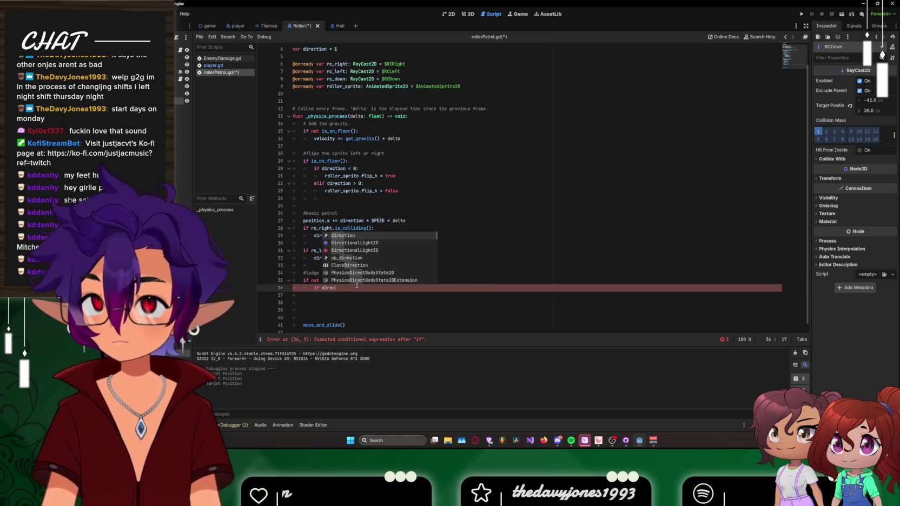
key("Return")
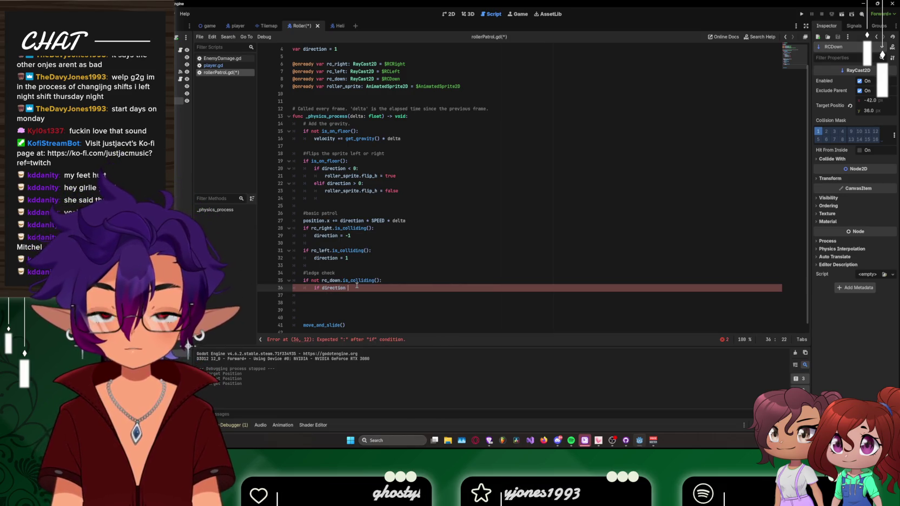
type("==")
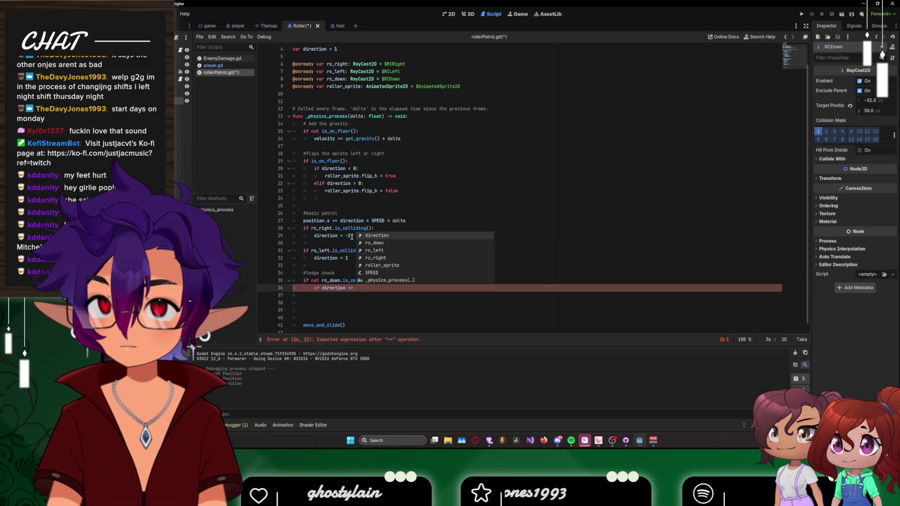
left_click(453, 206)
Step: Declare 'var currdirection' on a new line after 'var direction = 1'
scroll(432, 251, "up", 1)
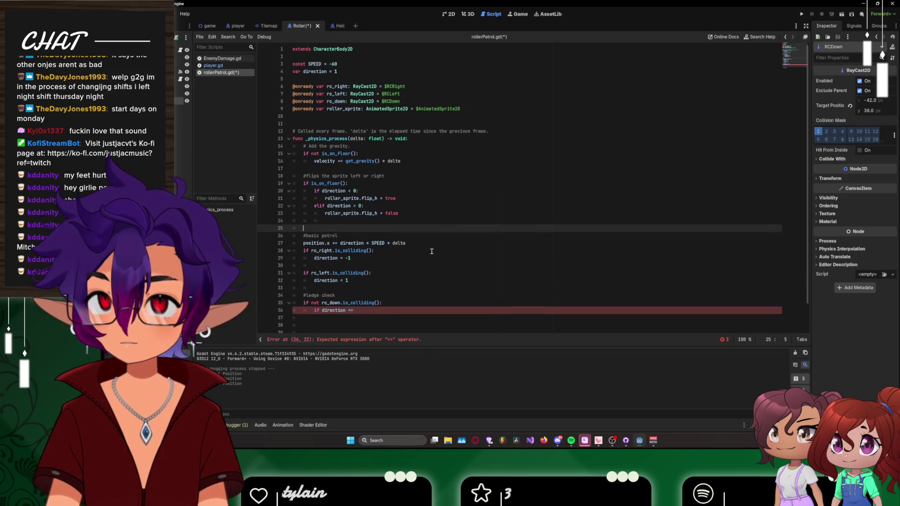
left_click(344, 70)
key("Return")
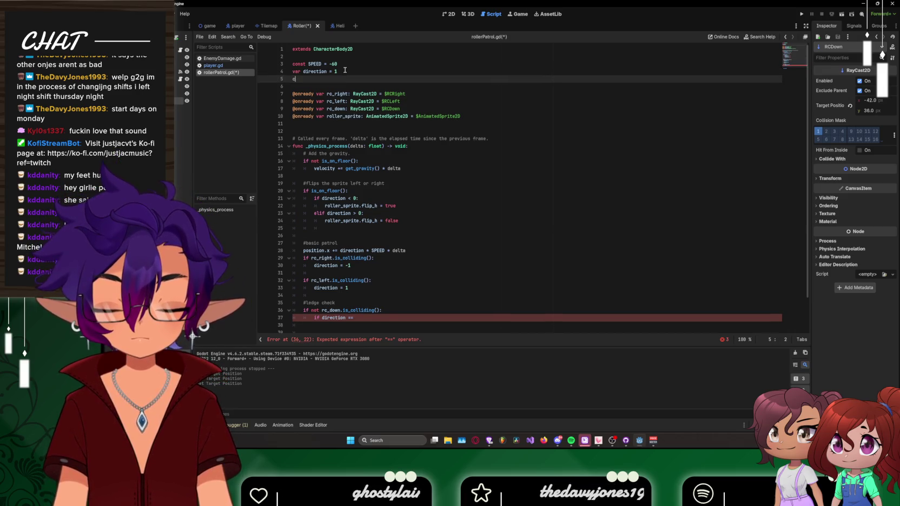
type("var cu")
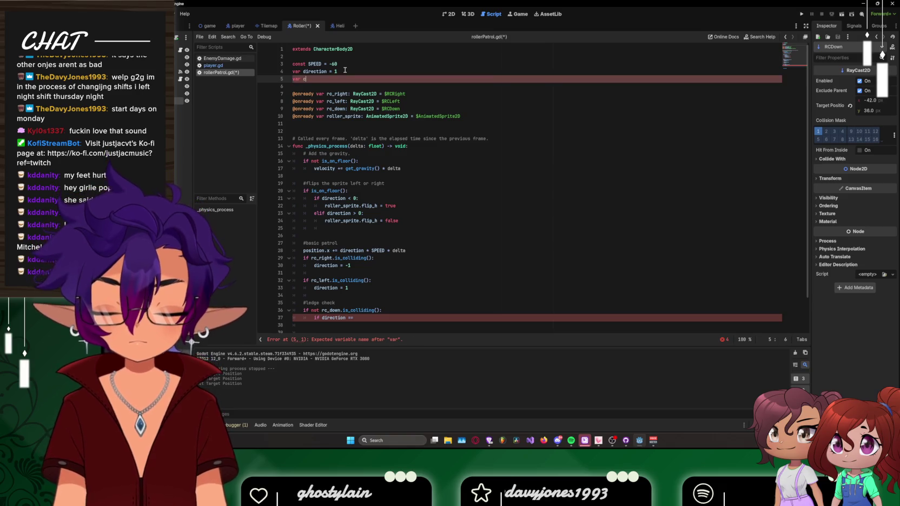
type("rrdirection")
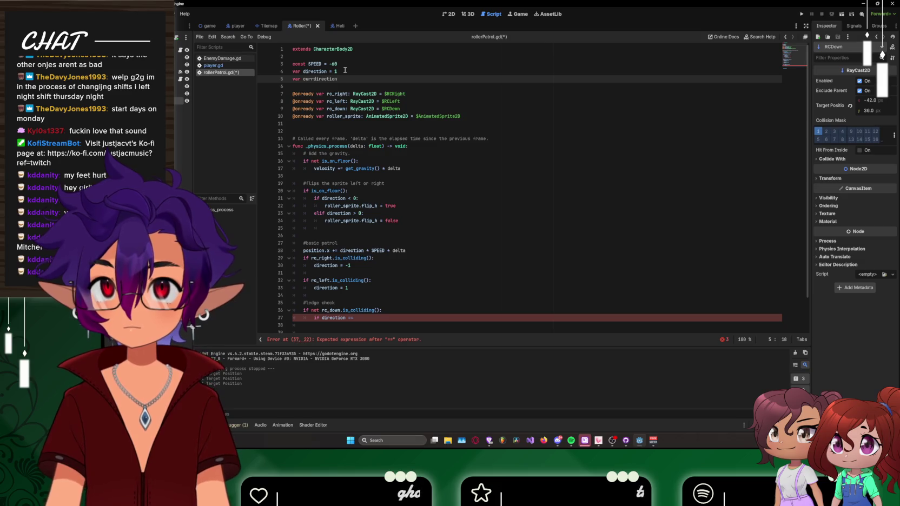
left_click(344, 87)
scroll(349, 162, "down", 2)
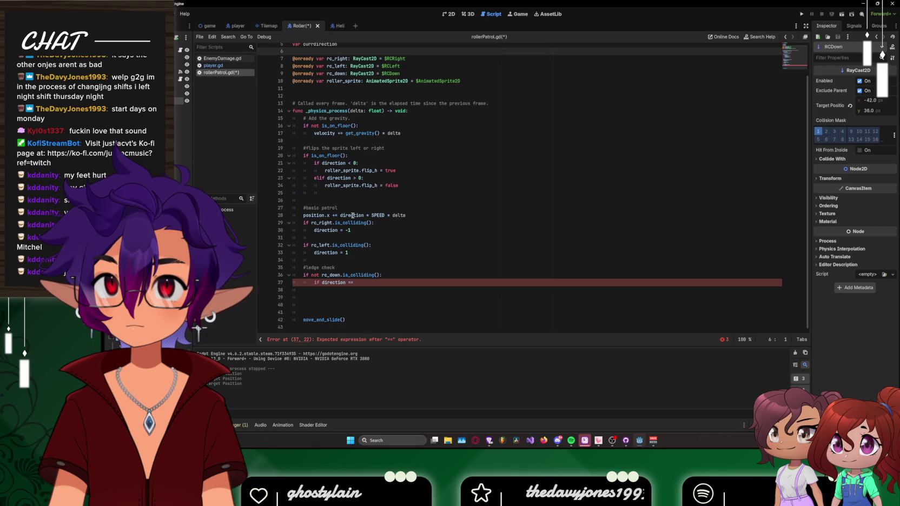
scroll(395, 210, "up", 1)
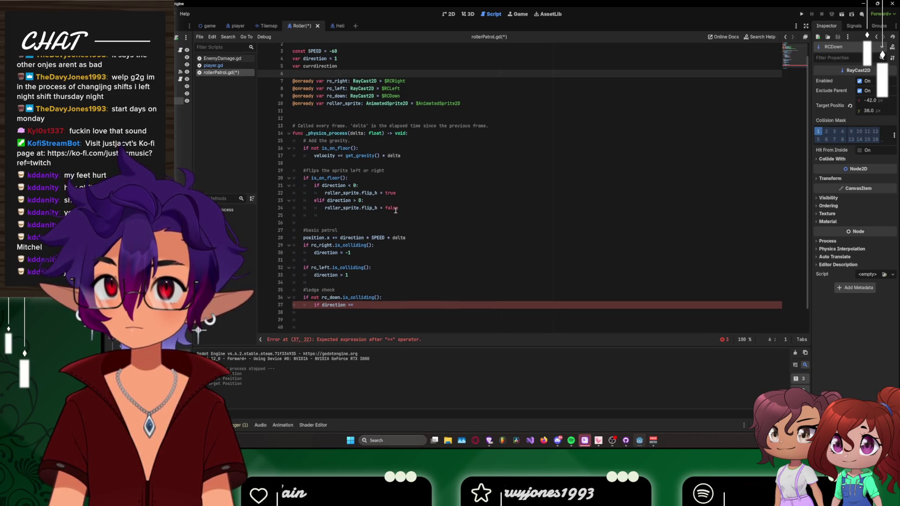
scroll(395, 210, "down", 1)
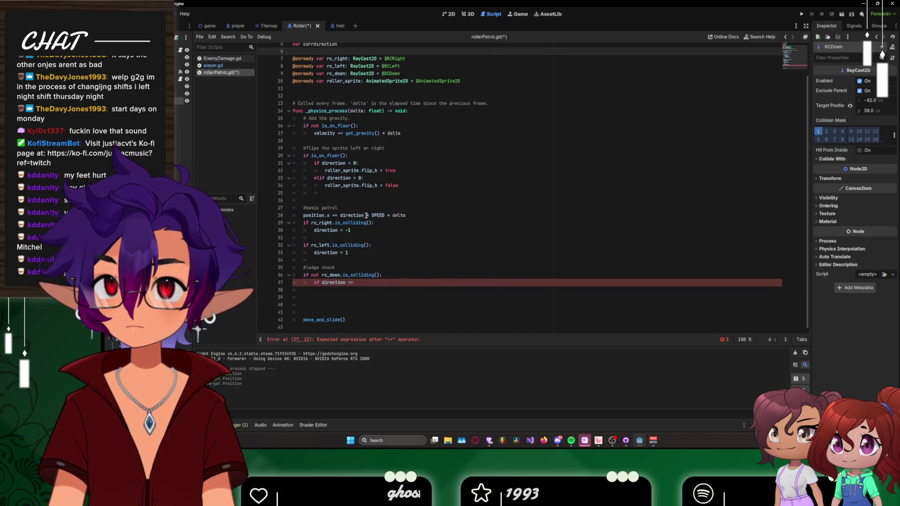
scroll(367, 215, "up", 1)
scroll(350, 77, "up", 1)
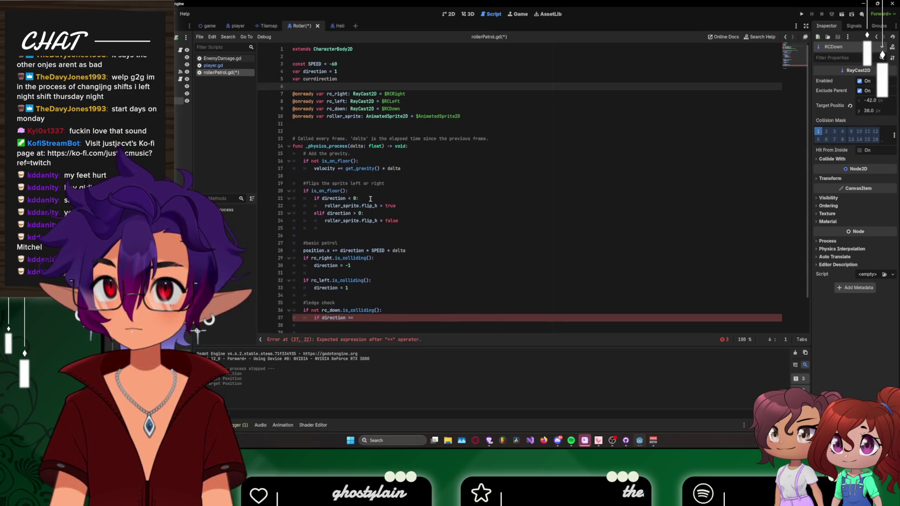
left_click(348, 79)
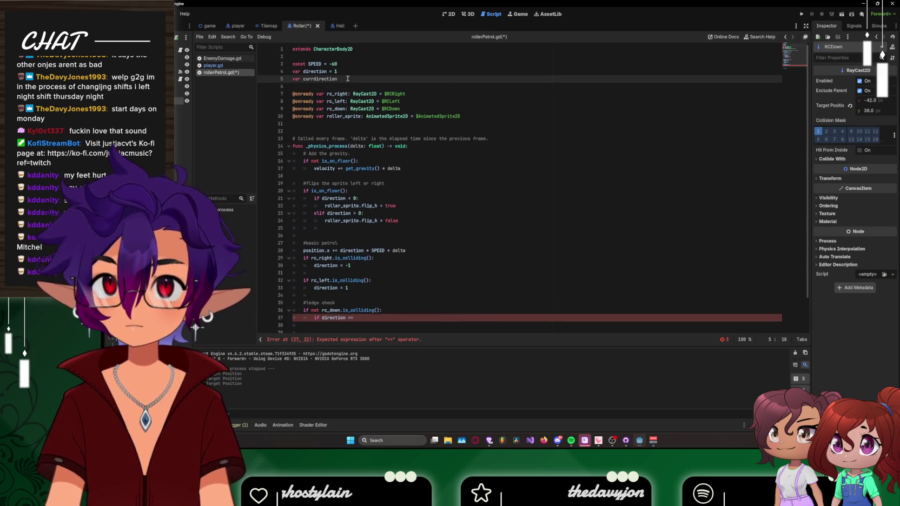
Step: Initialize currdirection to direction
type(" =d")
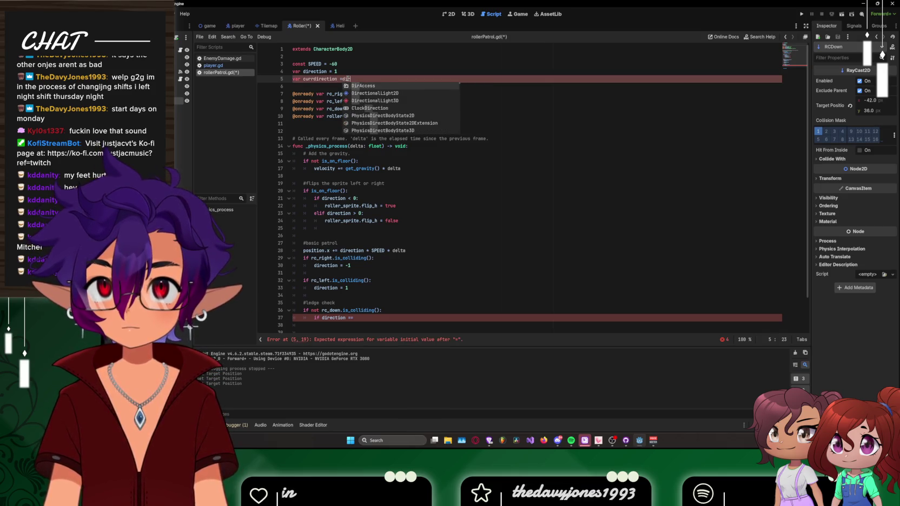
key("BackSpace")
type("dire")
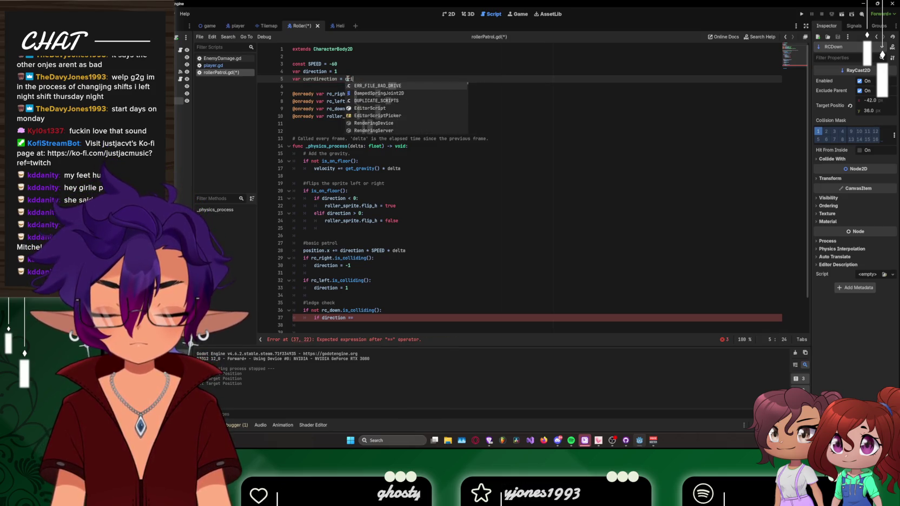
type("ction")
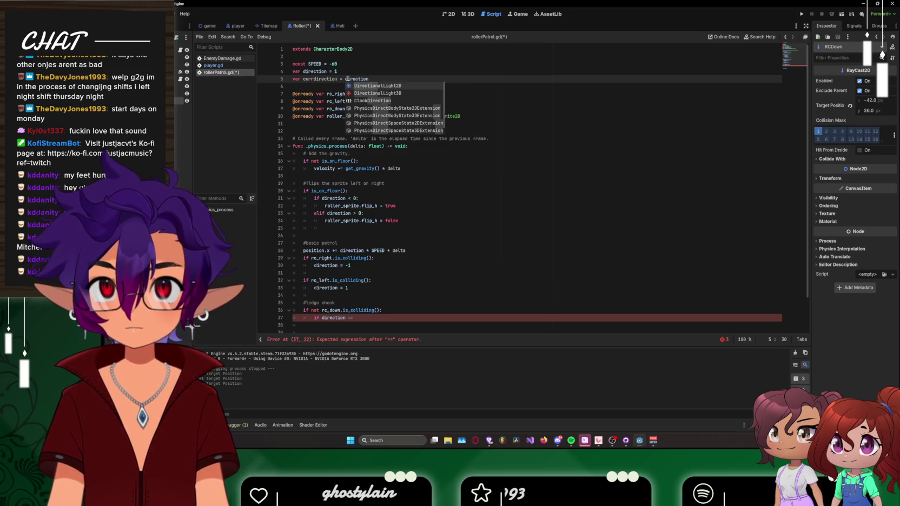
left_click(491, 187)
Step: Make the position.x movement line use currdirection instead of direction
scroll(454, 209, "down", 2)
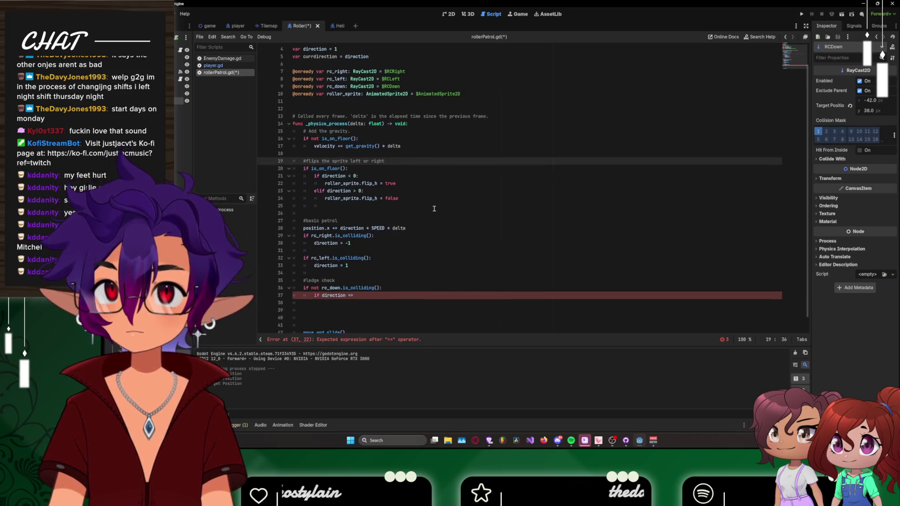
left_click(342, 215)
scroll(414, 212, "up", 2)
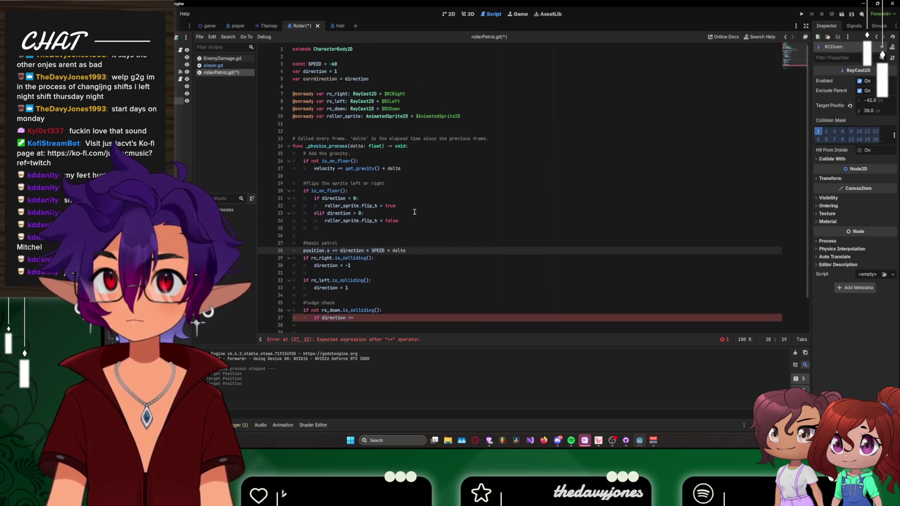
type("curr")
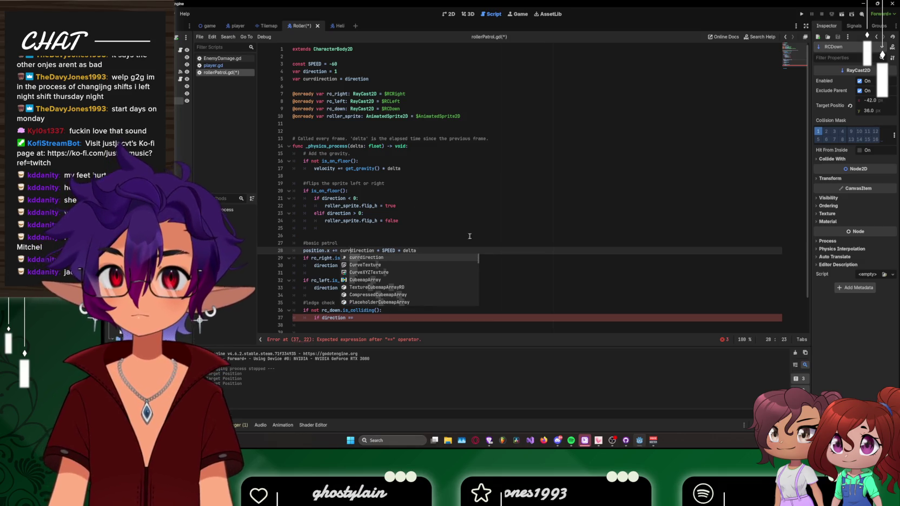
left_click(516, 258)
Step: Change the direction assignments on lines 30 and 33 to assign currdirection
scroll(521, 266, "down", 1)
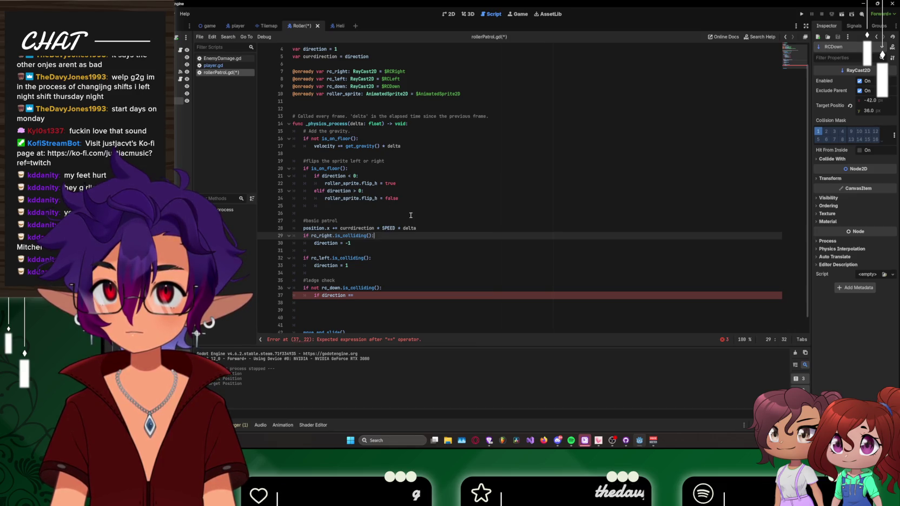
scroll(412, 216, "down", 1)
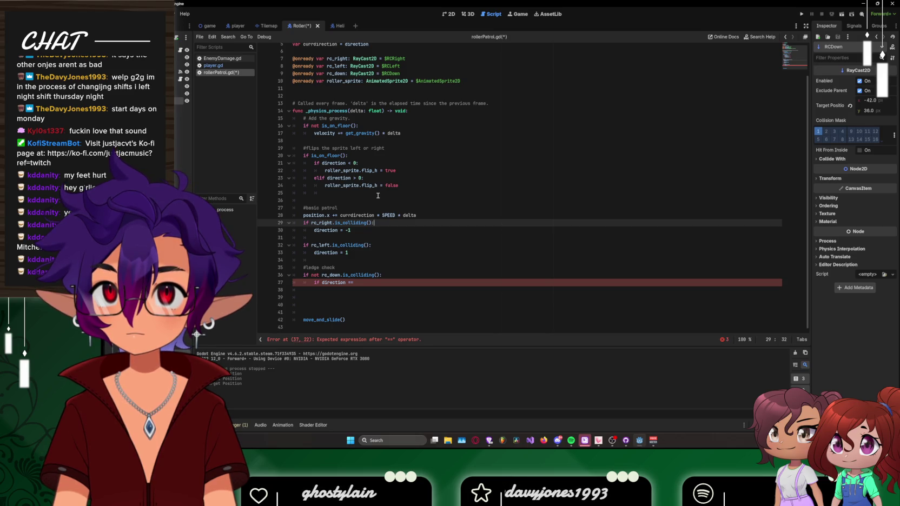
left_click(360, 231)
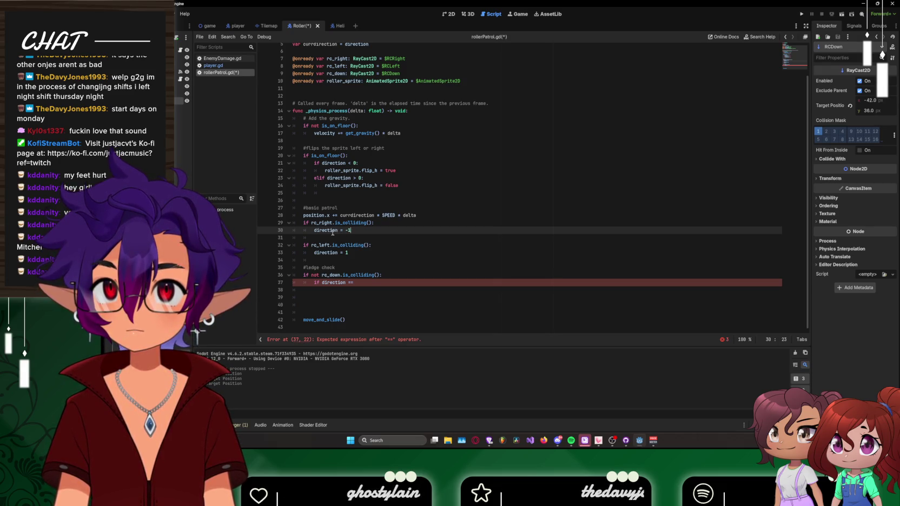
mouse_move(314, 231)
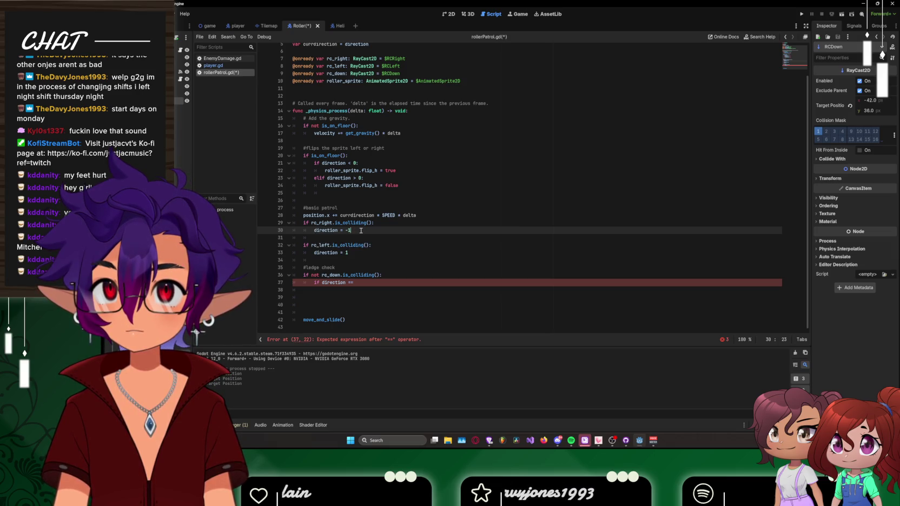
triple_click(361, 231)
left_click(361, 231)
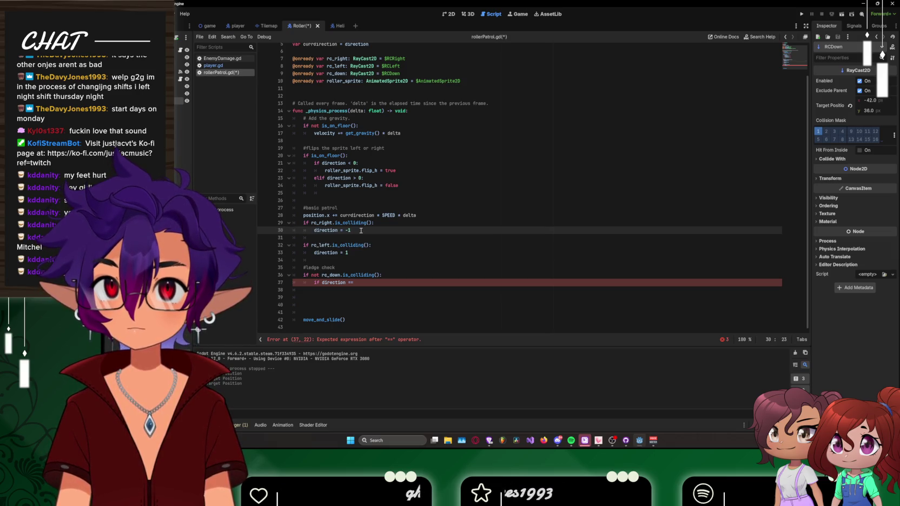
left_click(314, 229)
type("curr")
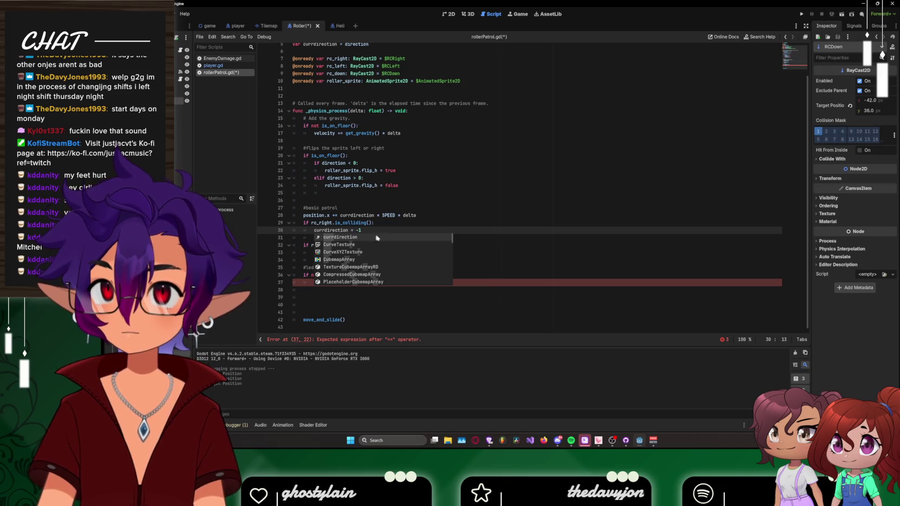
left_click(484, 238)
left_click(314, 252)
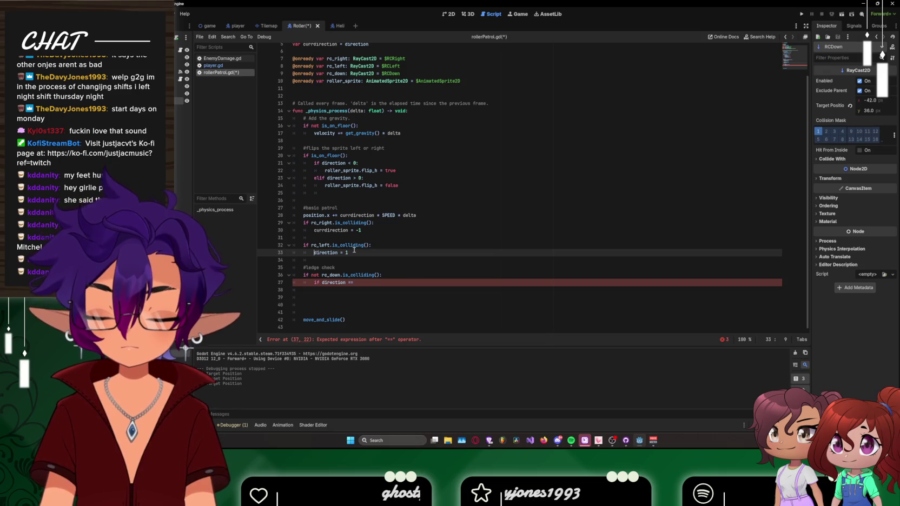
type("curr")
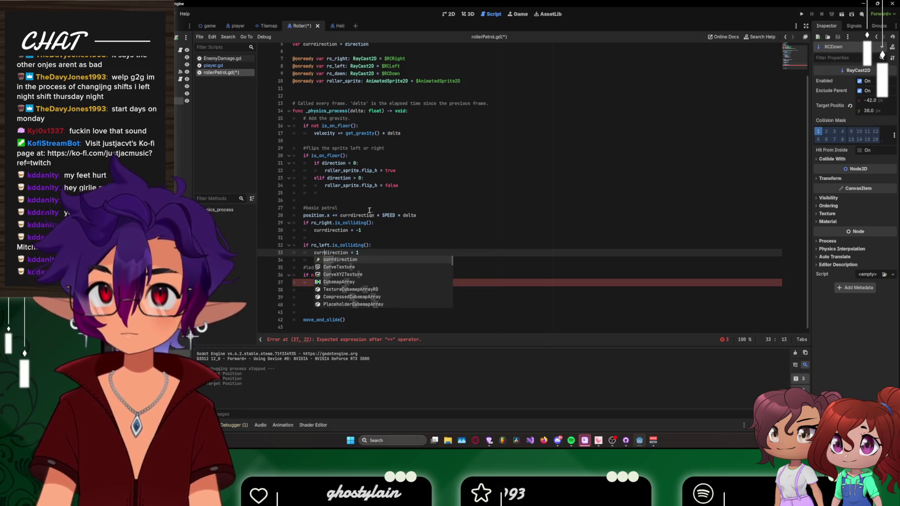
Step: Make the wall checks read 'currdirection = -1 * direction' and 'currdirection = 1 * direction'
left_click(374, 230)
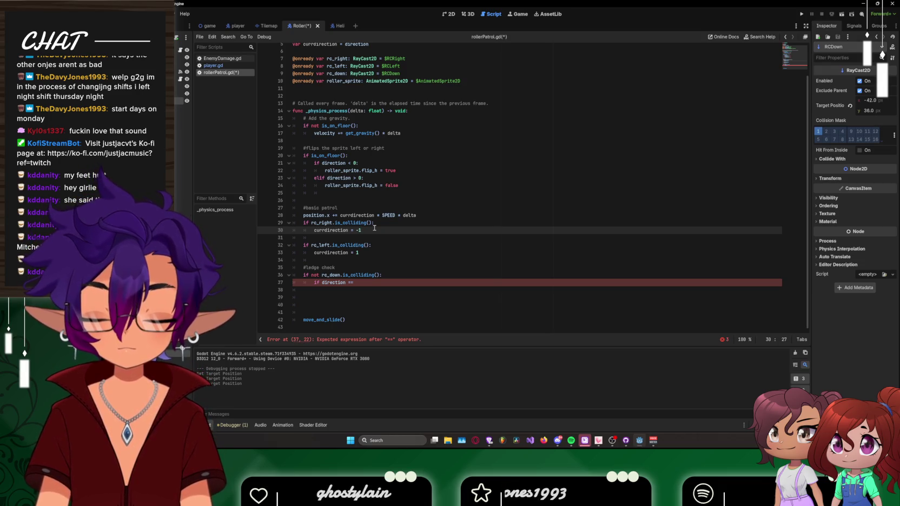
type("* de")
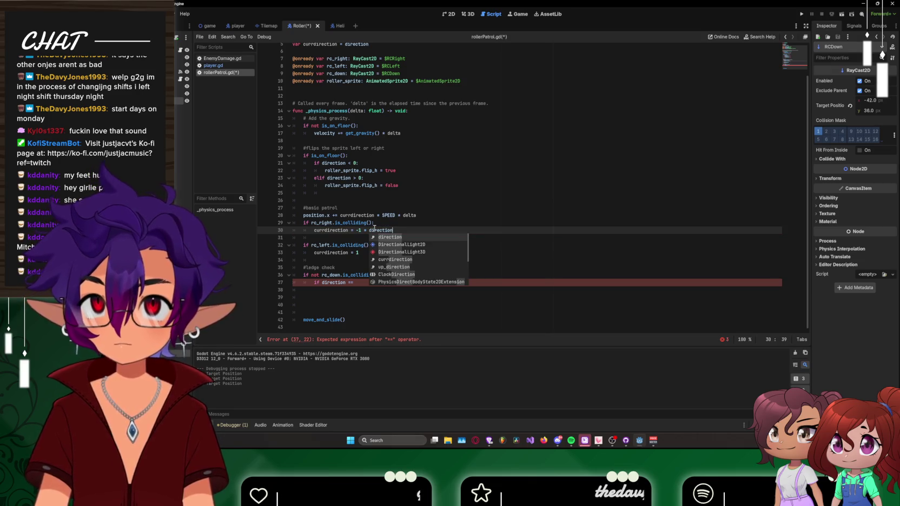
left_click(367, 253)
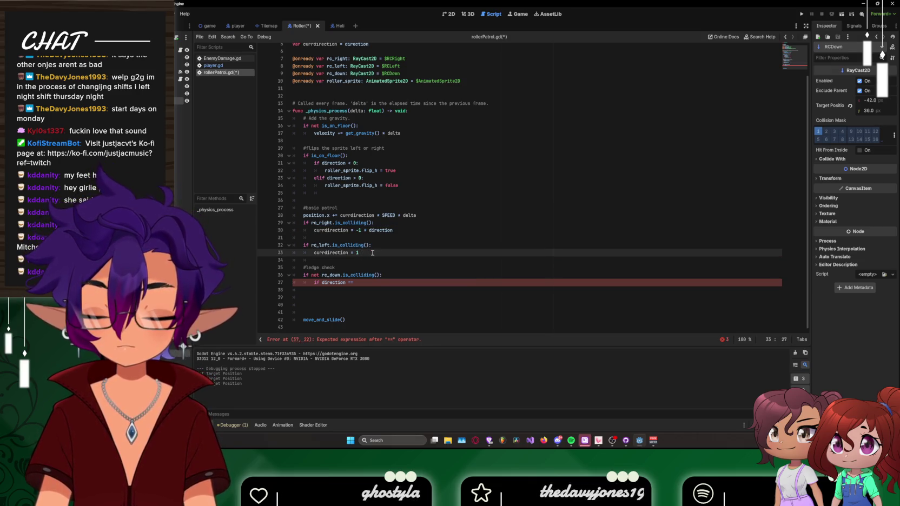
type("* dir")
type("ection")
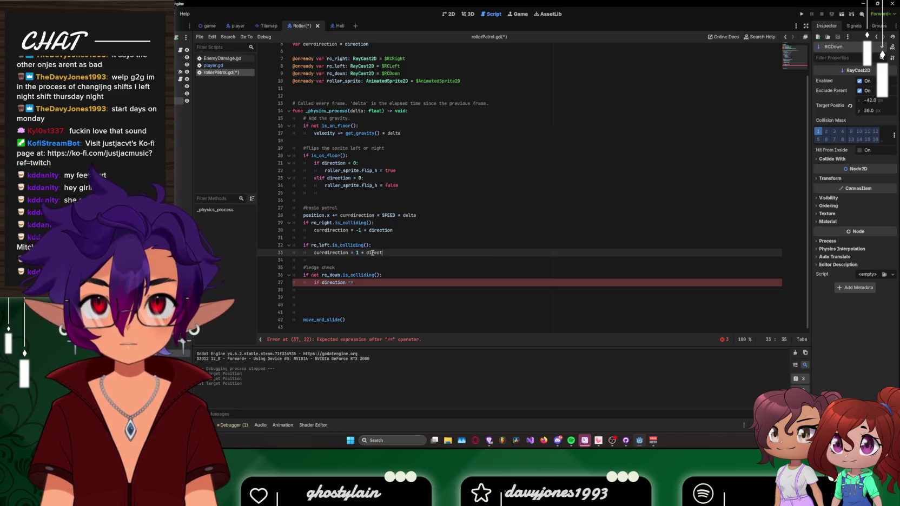
left_click(358, 282)
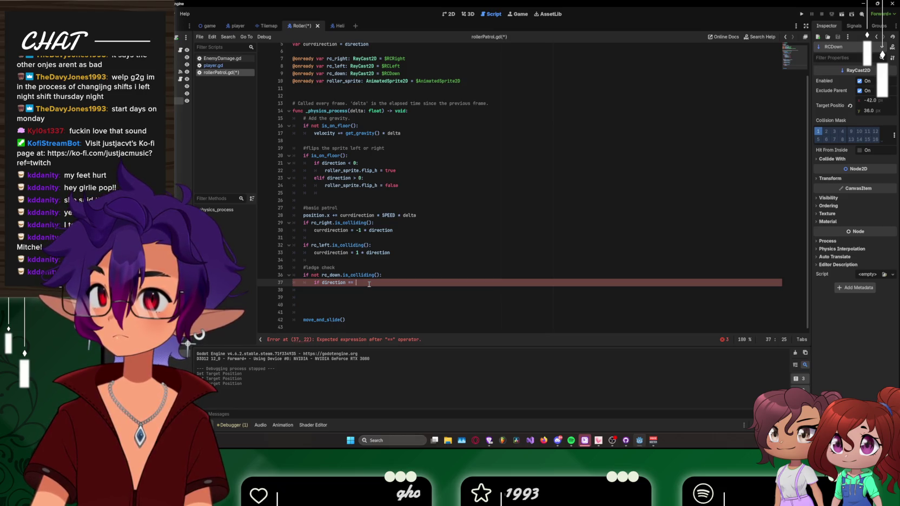
Step: Undo the currdirection edits and remove the leftover currdirection variable line
key("BackSpace")
key("BackSpace")
key("BackSpace")
key("ctrl+z")
key("ctrl+z")
key("ctrl+z")
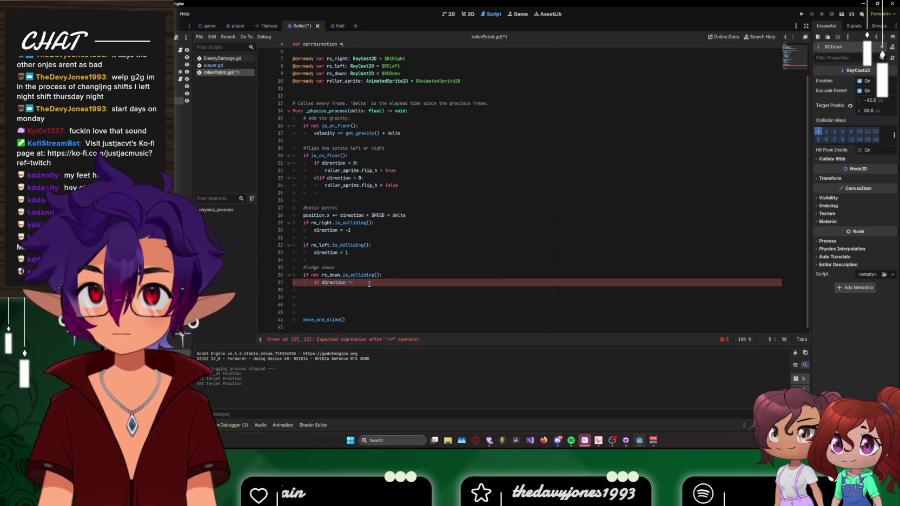
key("ctrl+z")
key("ctrl+z")
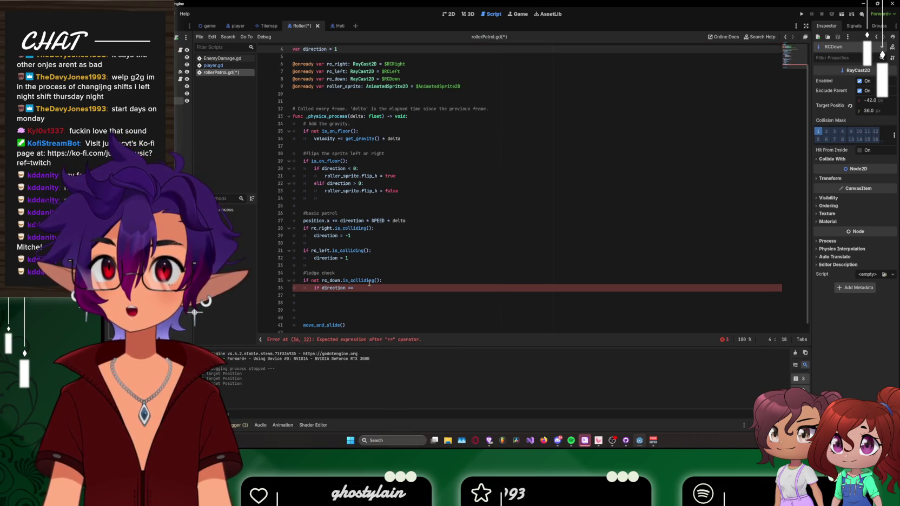
Step: Write 'if direction.x == 1:' followed by 'direction = Vector2(-1,0)' in the ledge check
left_click(369, 286)
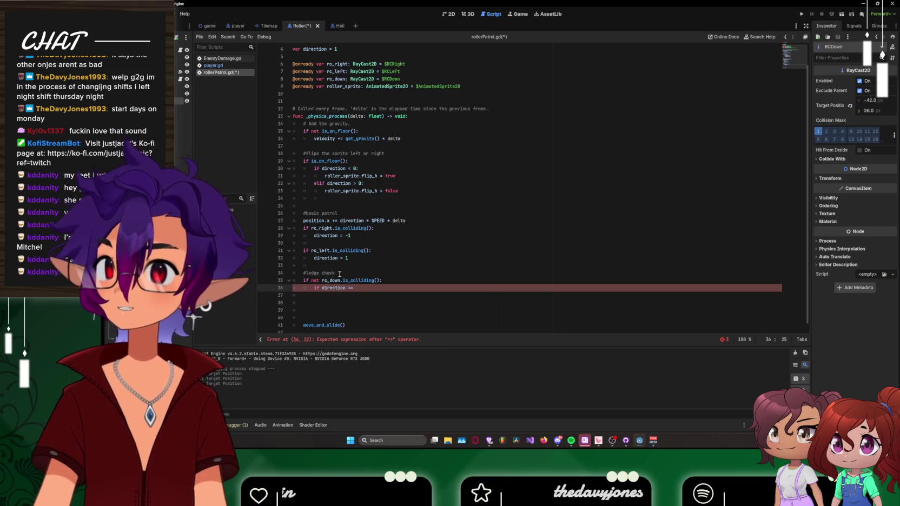
type("x == ")
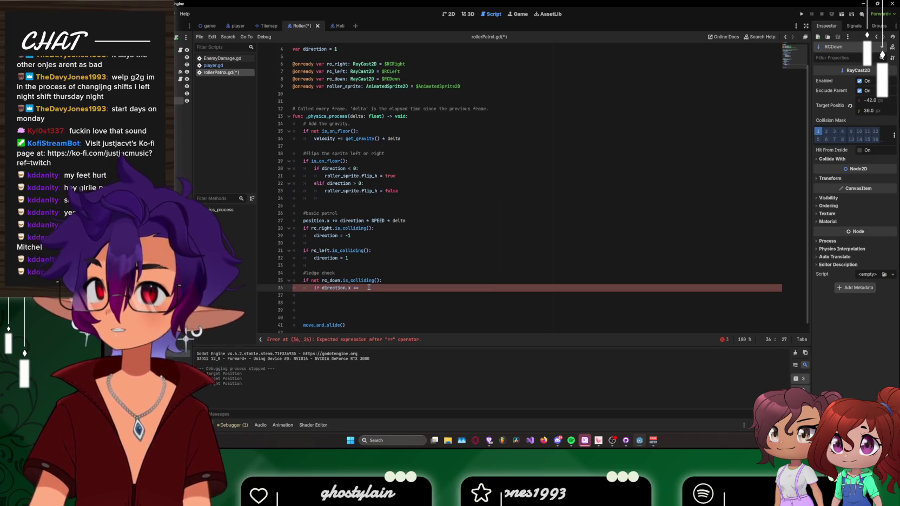
type("1:")
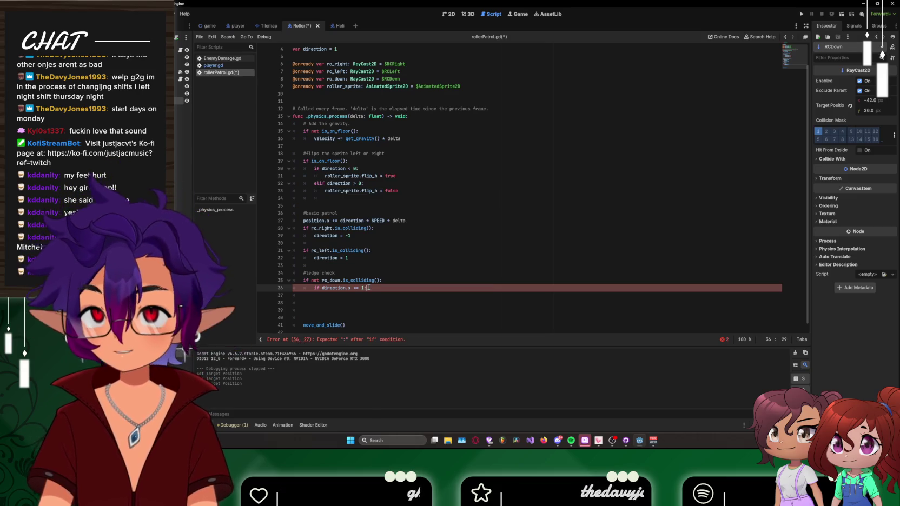
key("Return")
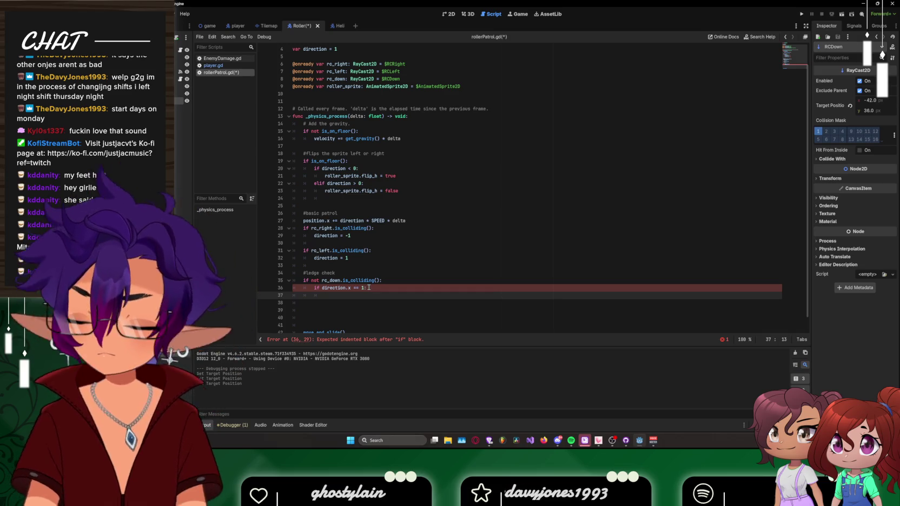
type("direction")
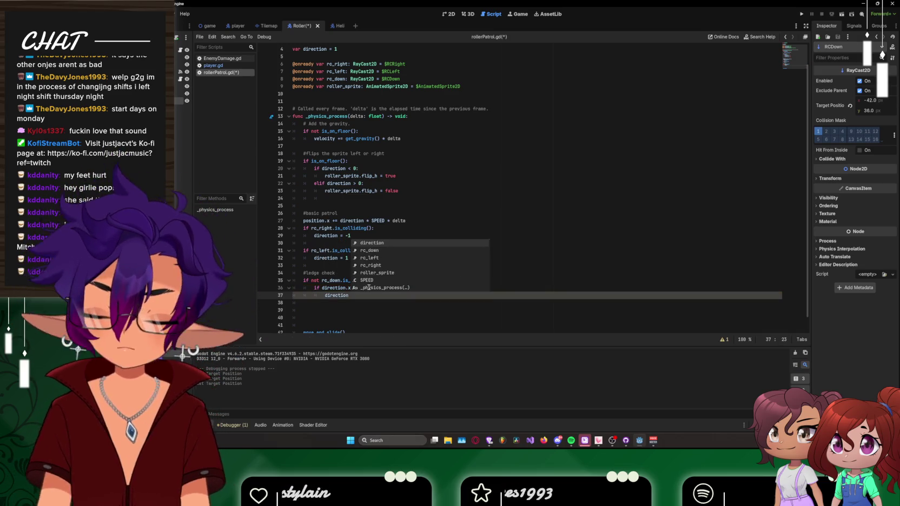
type(" = Vec")
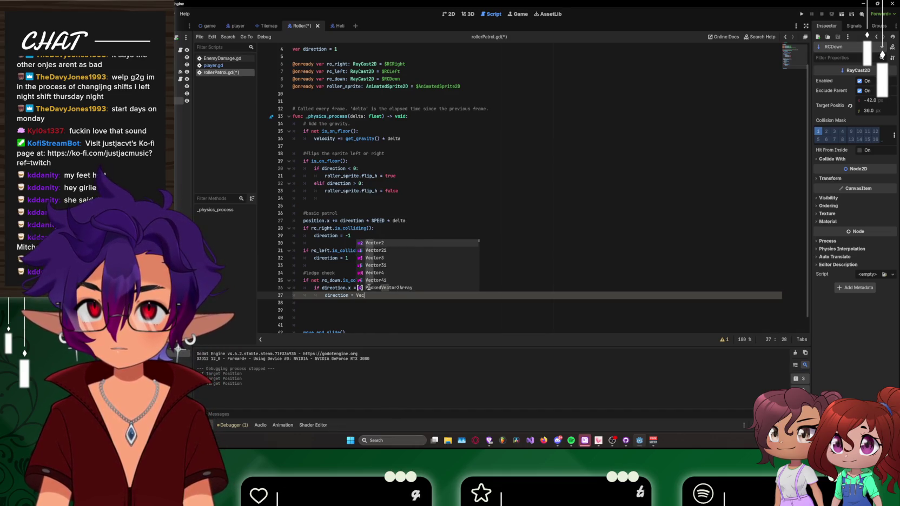
type("tor2")
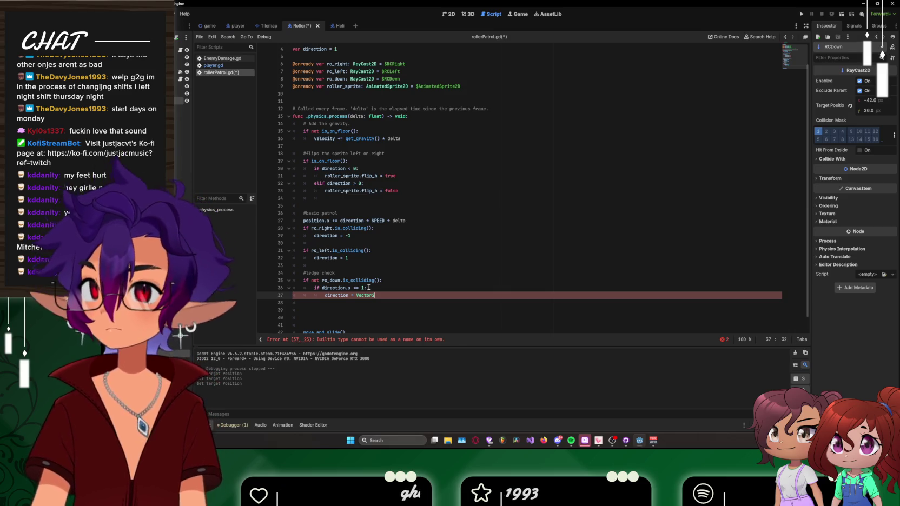
type("(-1,0)")
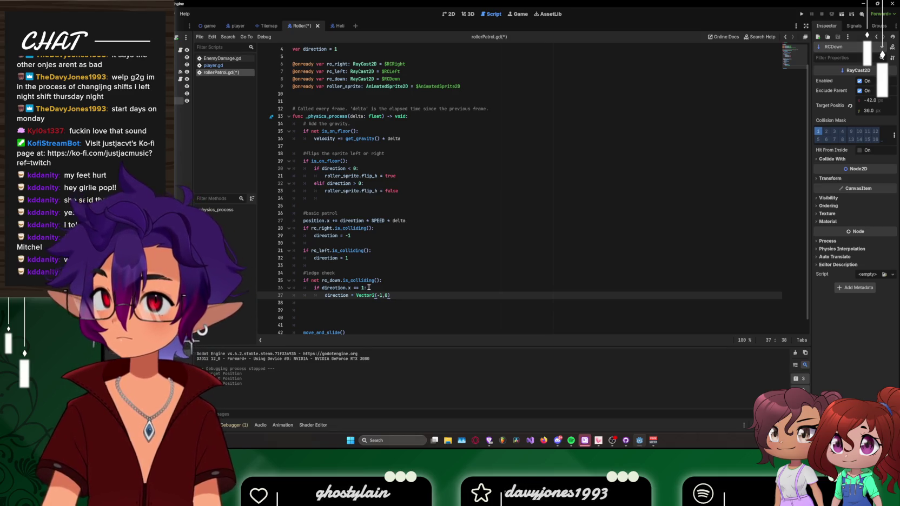
key("Return")
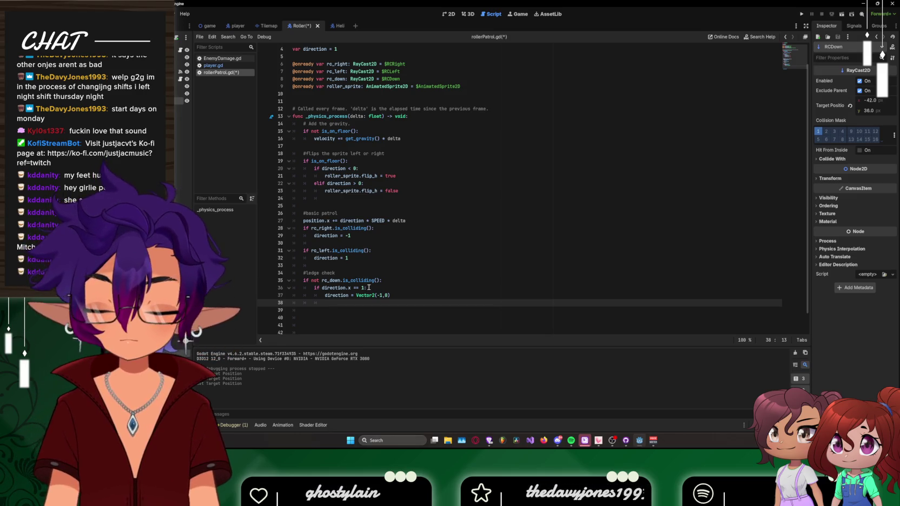
Step: Add 'sprite.scale.x = 1' below the leftward direction line in the ledge check
type("sprite")
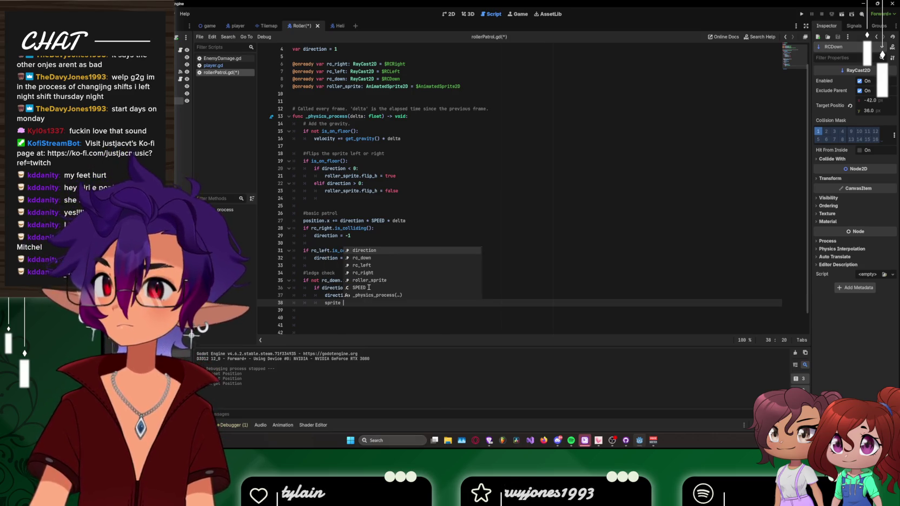
key("BackSpace")
type(".scale")
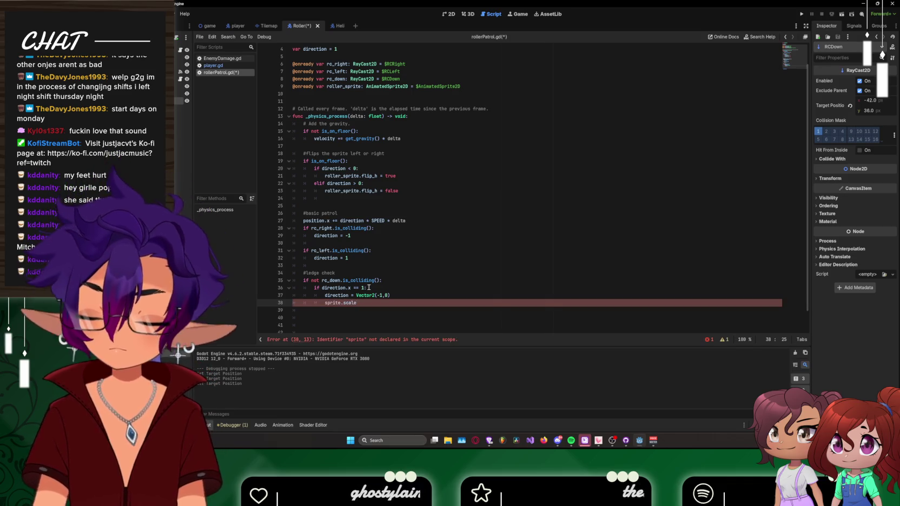
type(".x=")
key("BackSpace")
type("= 1")
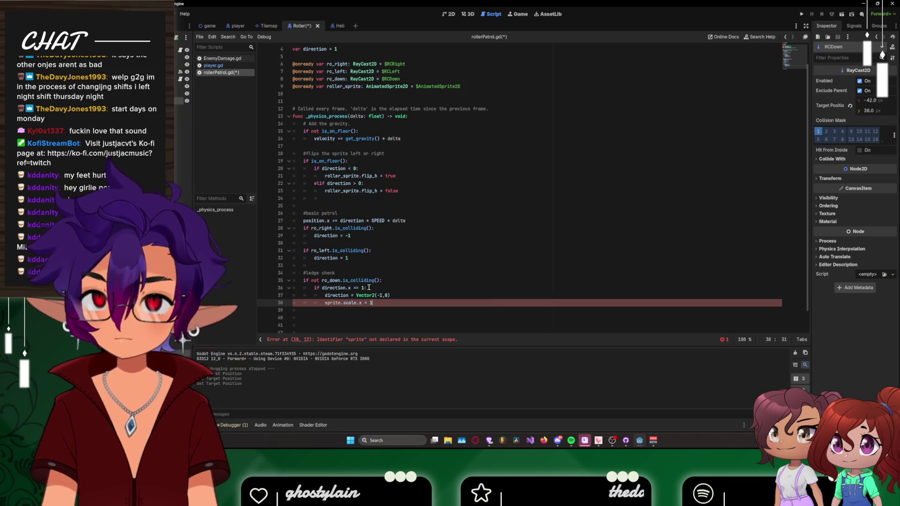
key("Return")
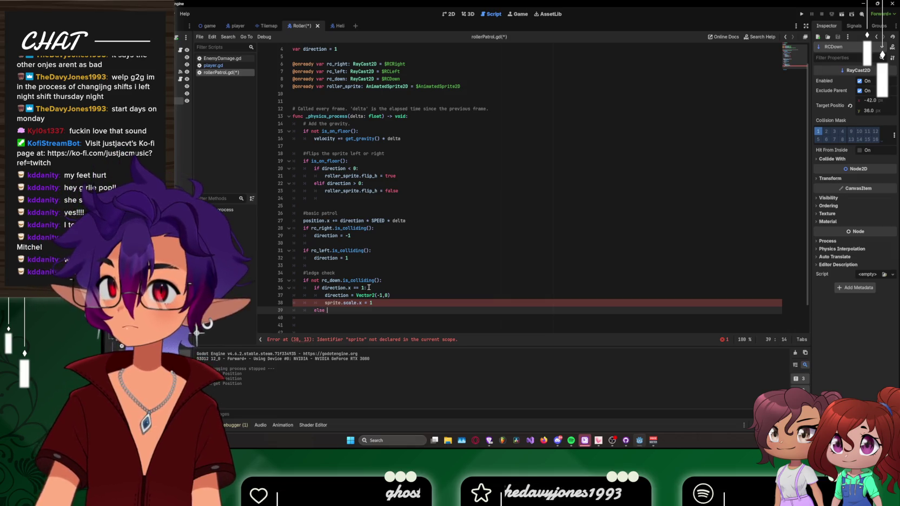
type("else")
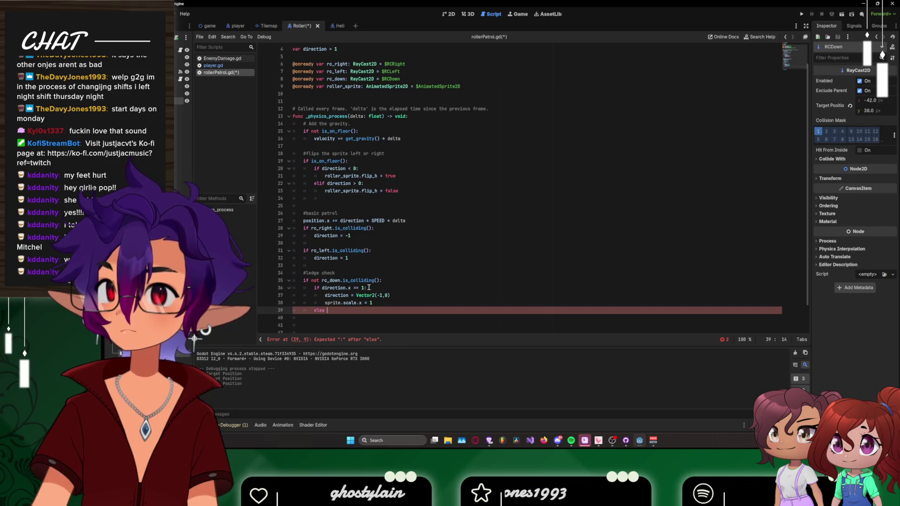
Step: Add an else branch setting direction = Vector2(1,0)
type("direction")
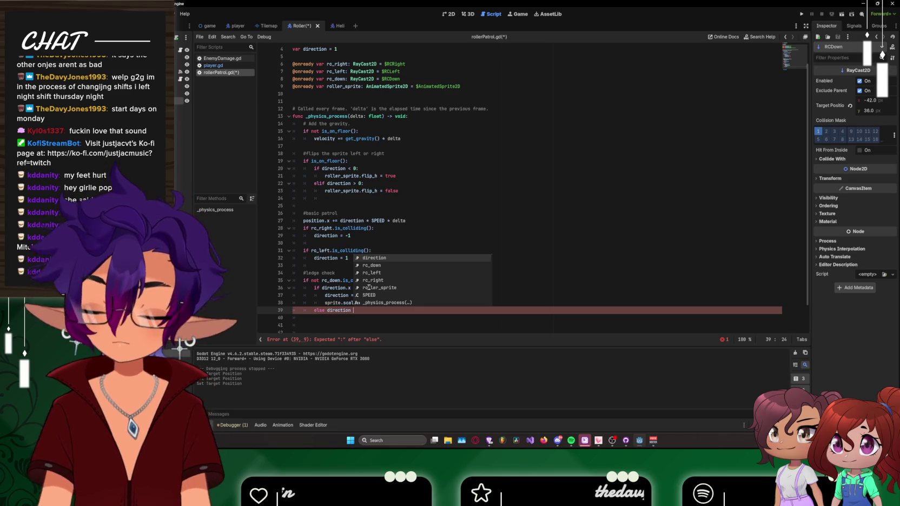
type(" = ")
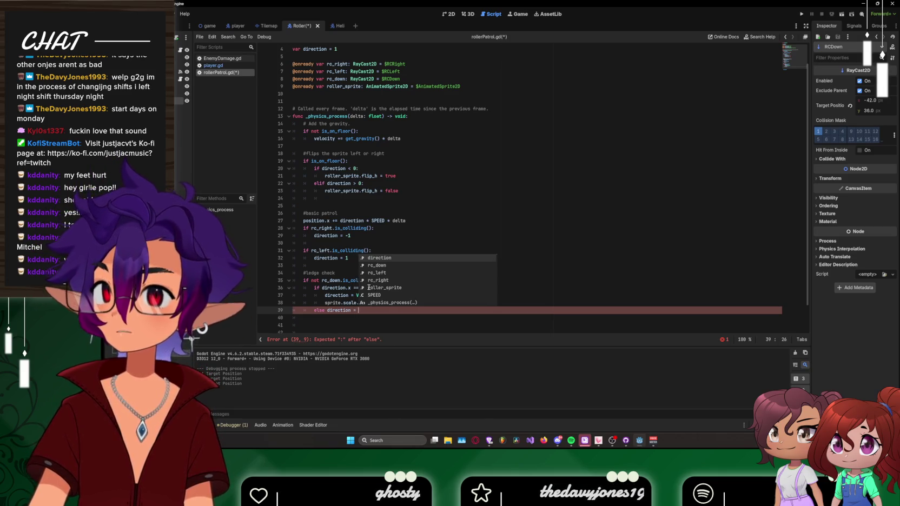
type("Vector2 ")
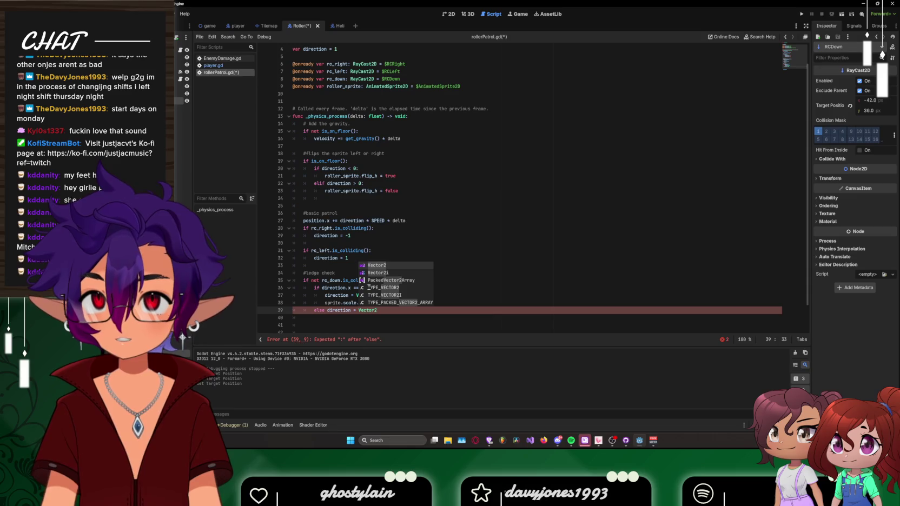
type("(")
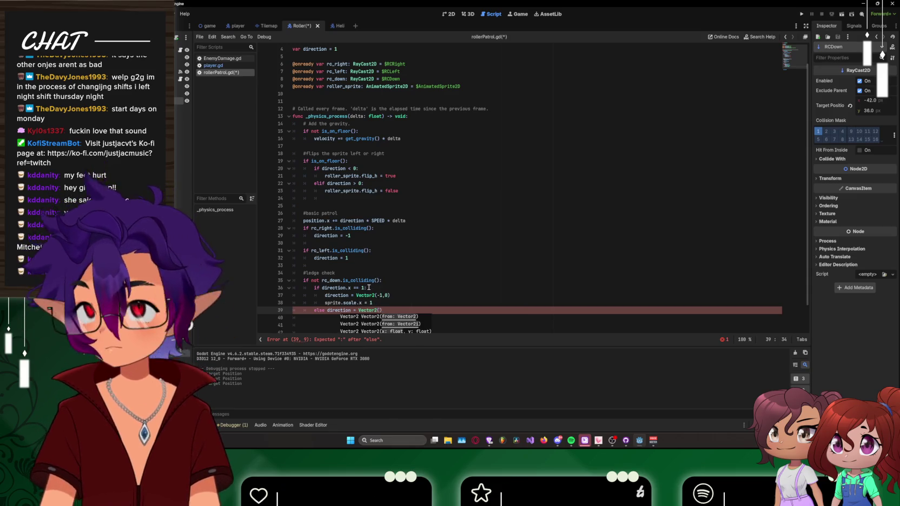
type("0")
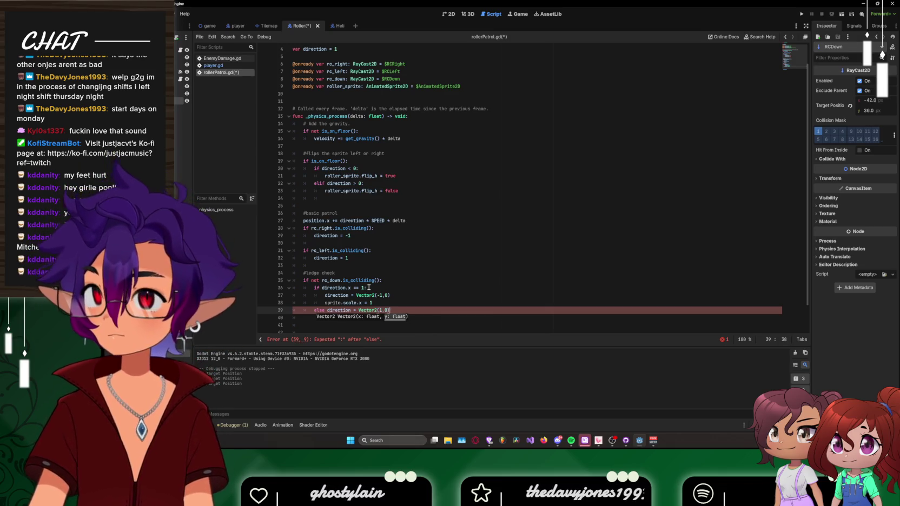
type(")")
key("Return")
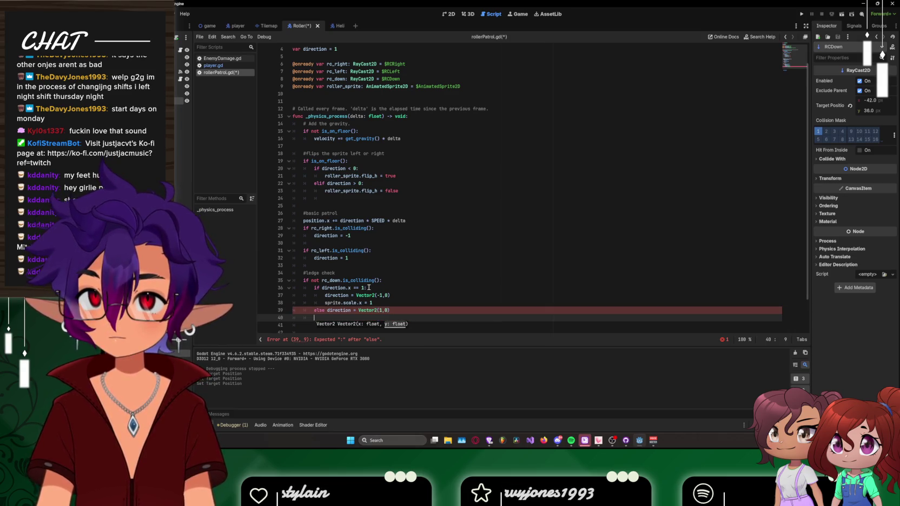
scroll(384, 288, "down", 2)
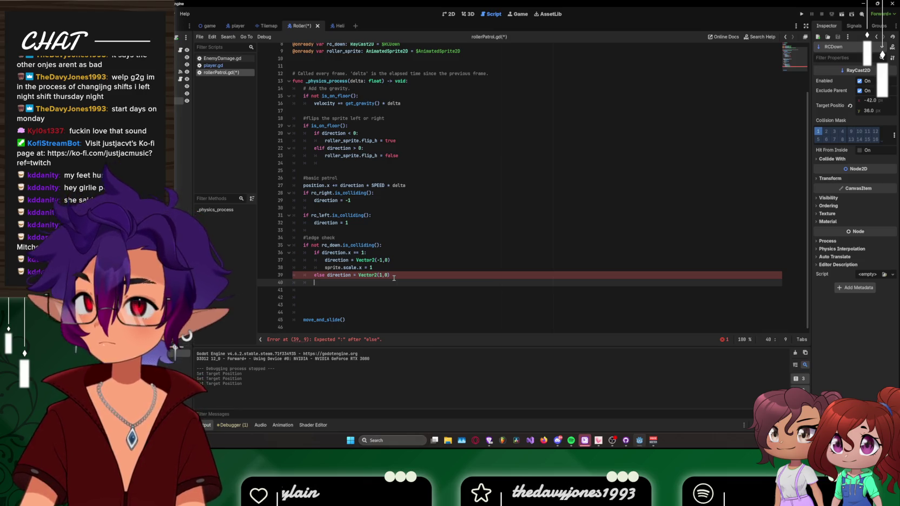
left_click(325, 276)
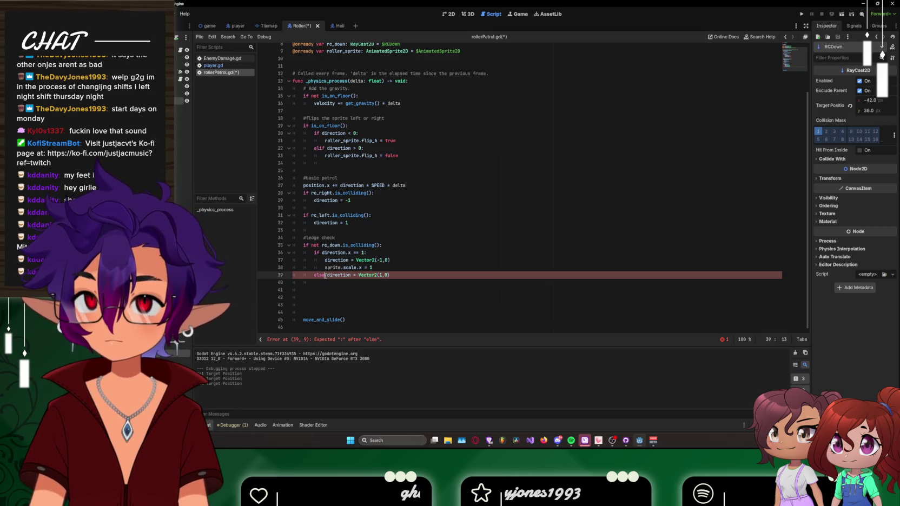
type(":")
Step: Put the else body on its own line and add an indented 'sprite.scale.x = -1'
key("Return")
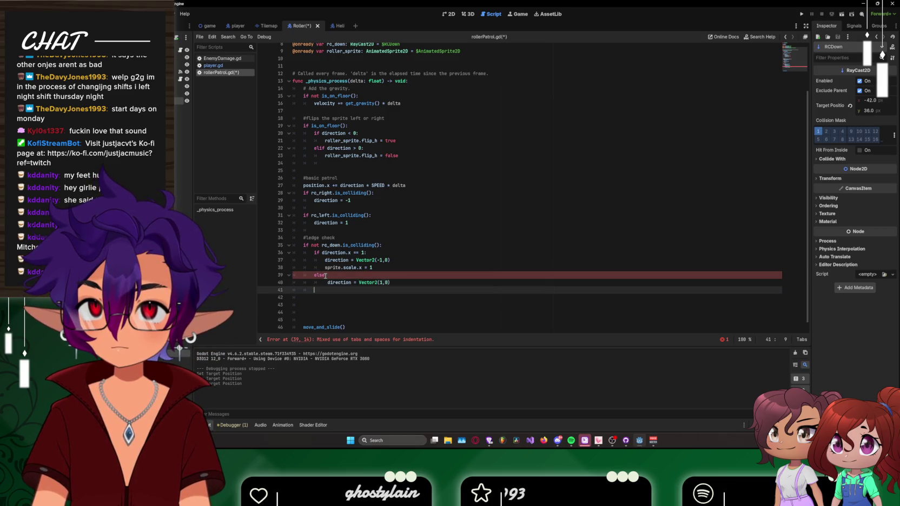
key("BackSpace")
key("Down")
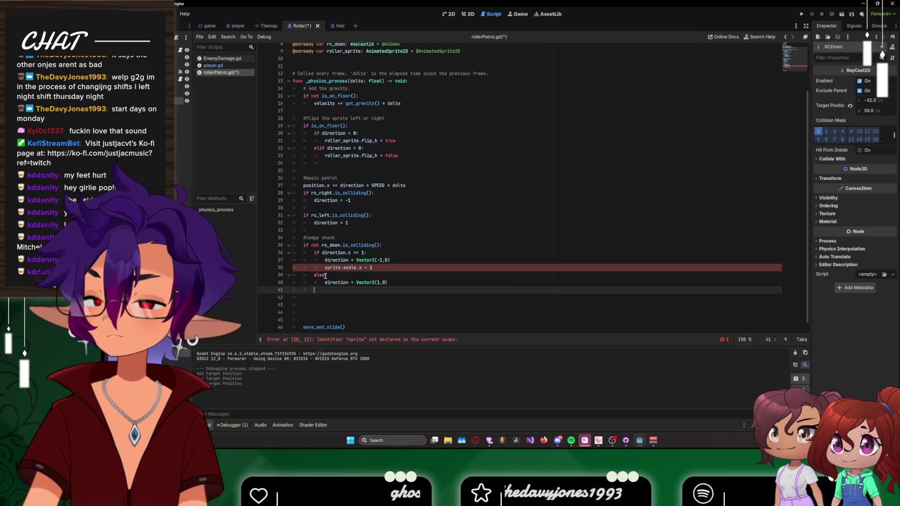
type("sprite.")
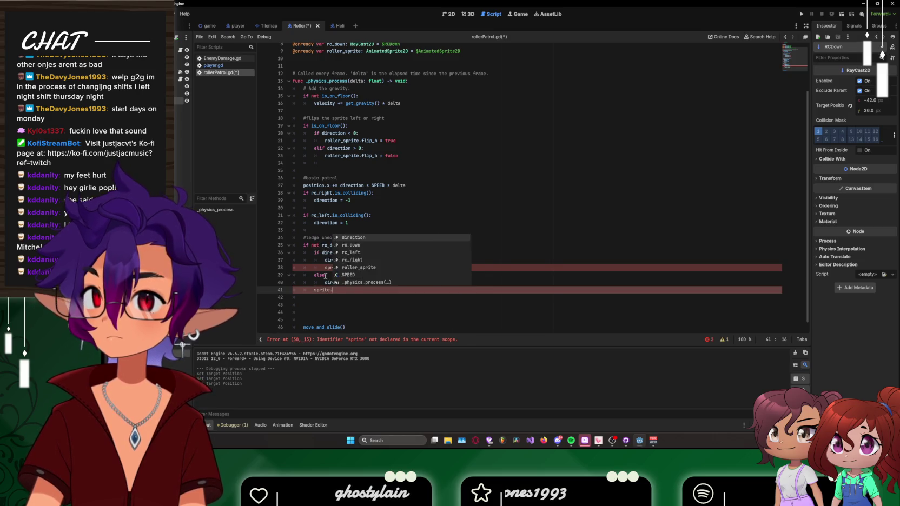
type("scale")
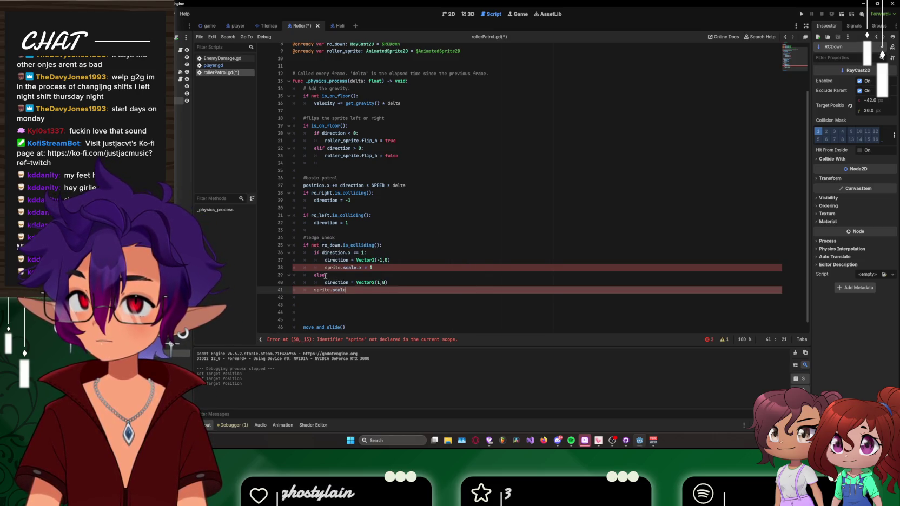
type(".x = -1")
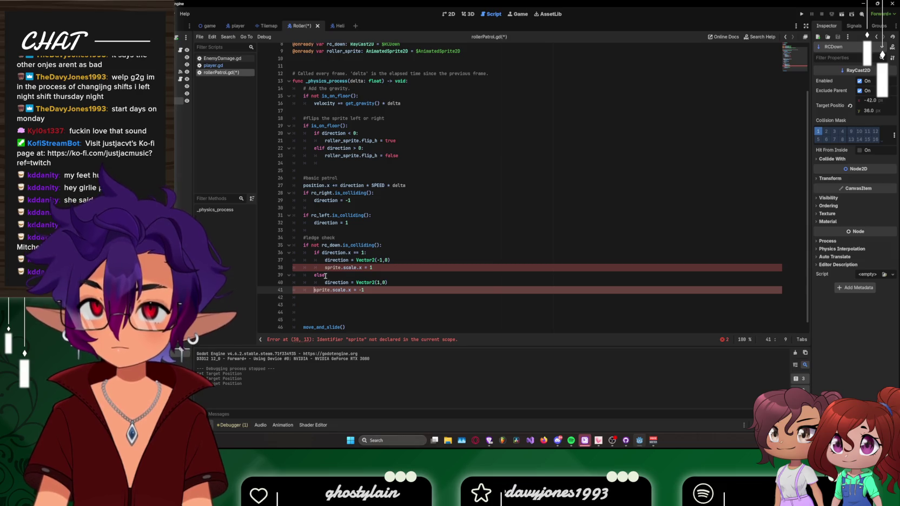
key("Home")
key("Tab")
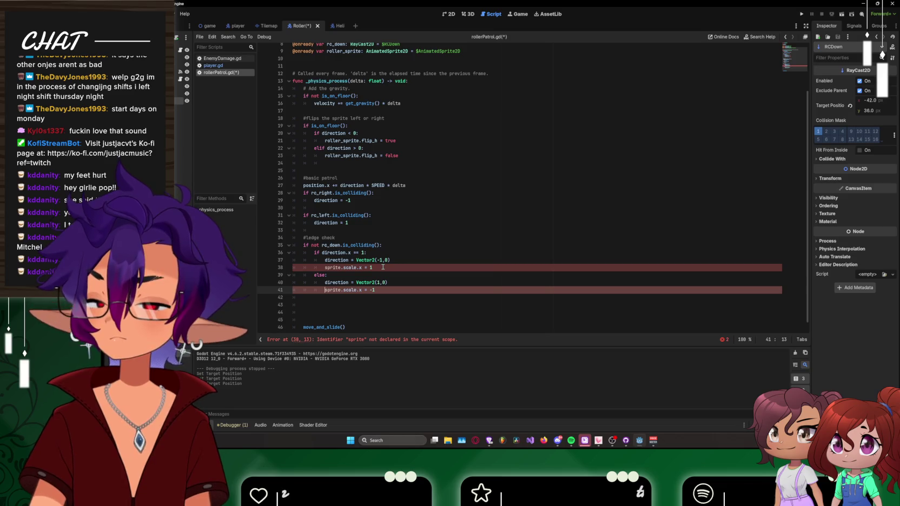
Step: Rename sprite to roller_sprite on lines 38 and 41, then run the project
left_click(383, 267)
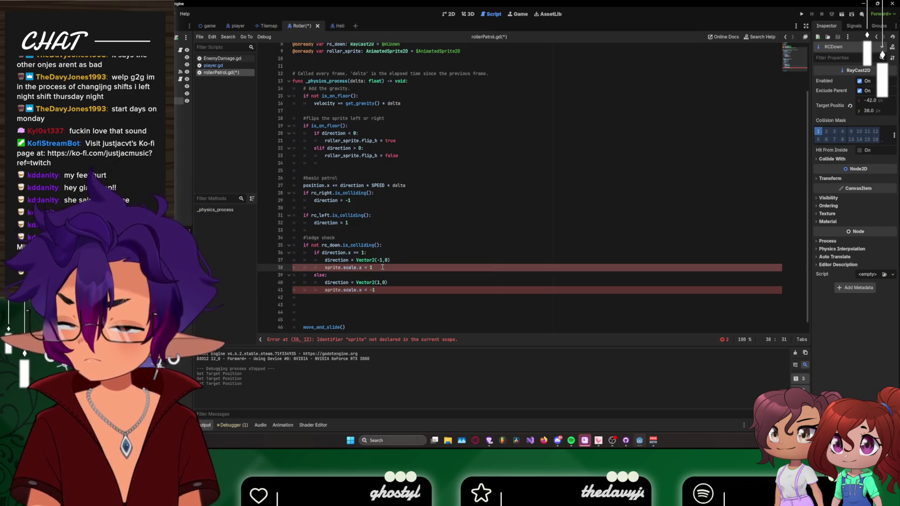
left_click(326, 267)
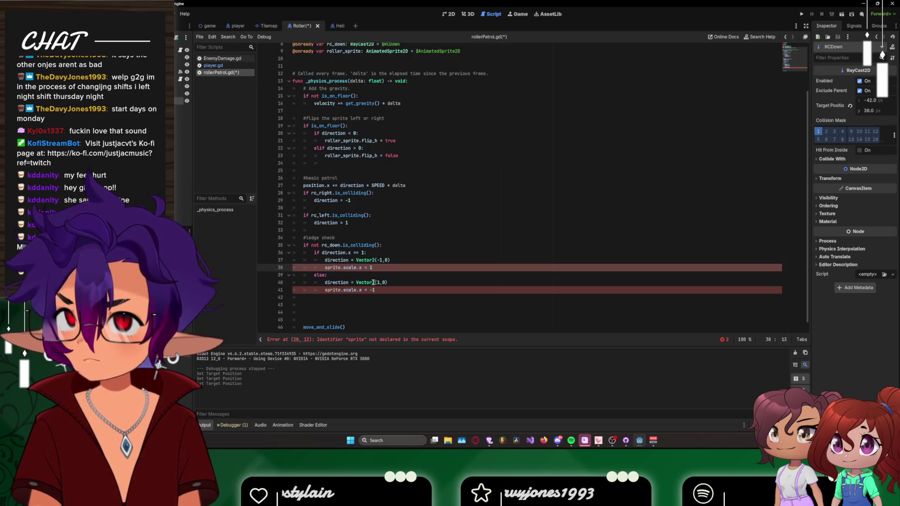
mouse_move(375, 283)
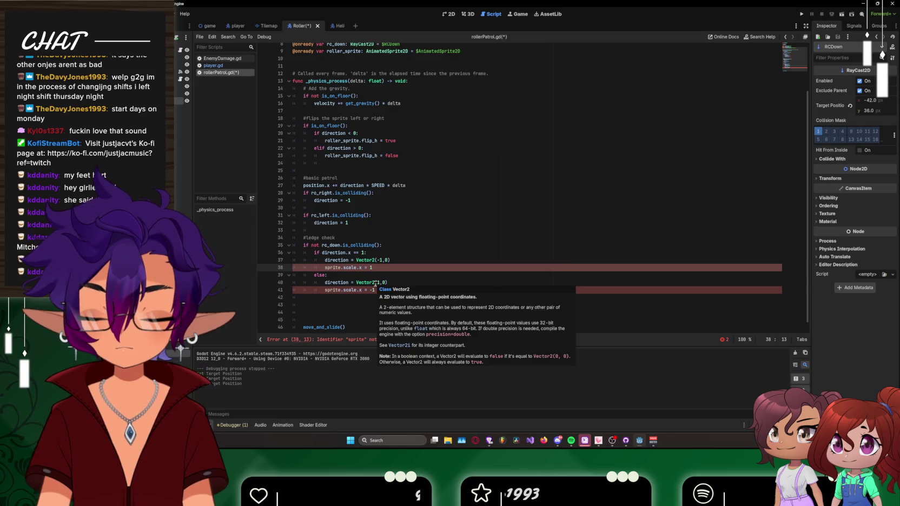
type("roler_")
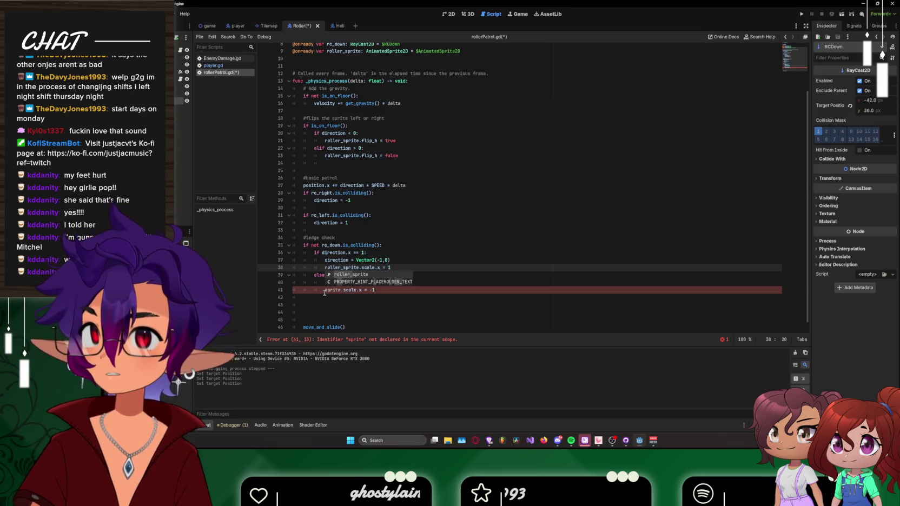
left_click(325, 291)
type("roller_")
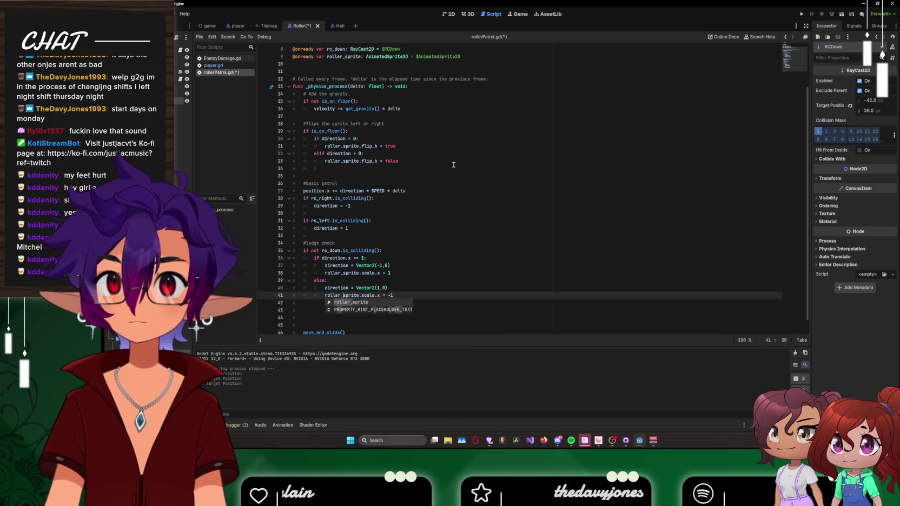
left_click(453, 237)
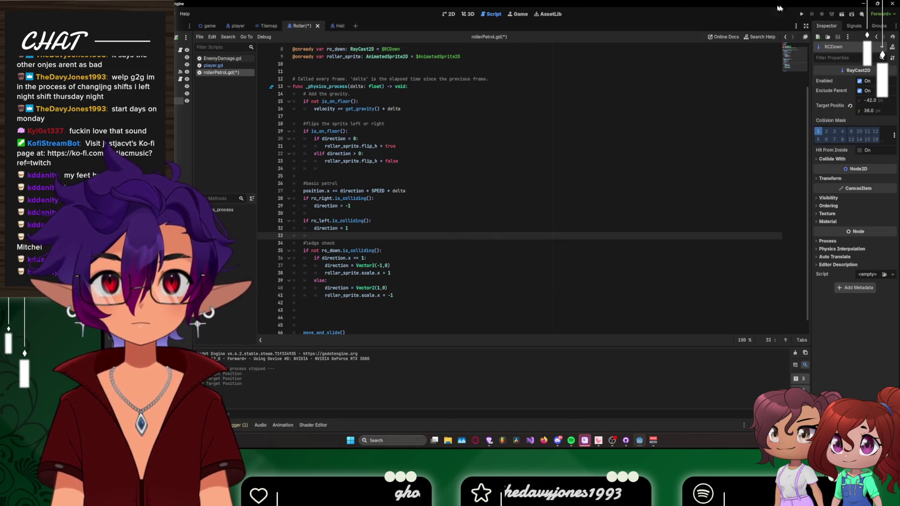
left_click(802, 14)
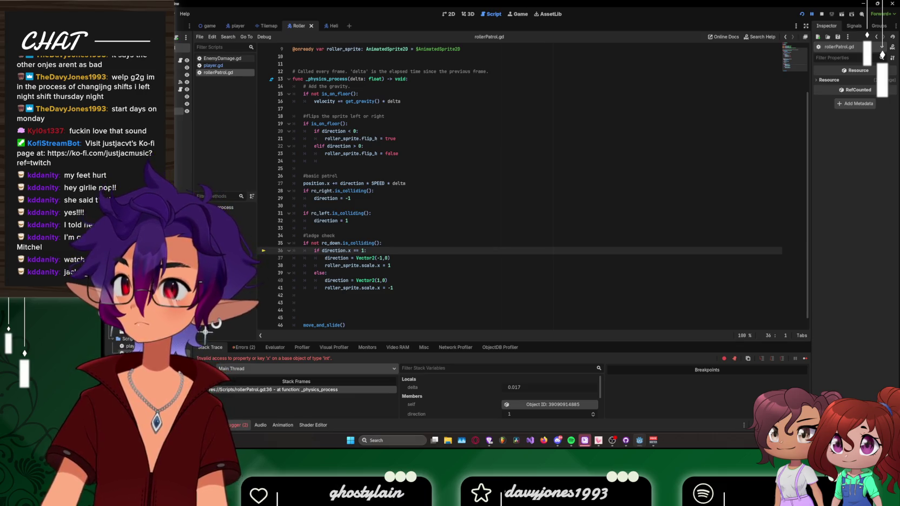
Step: Try moving move_and_slide() above the physics function, then undo the move
triple_click(358, 325)
key("ctrl+c")
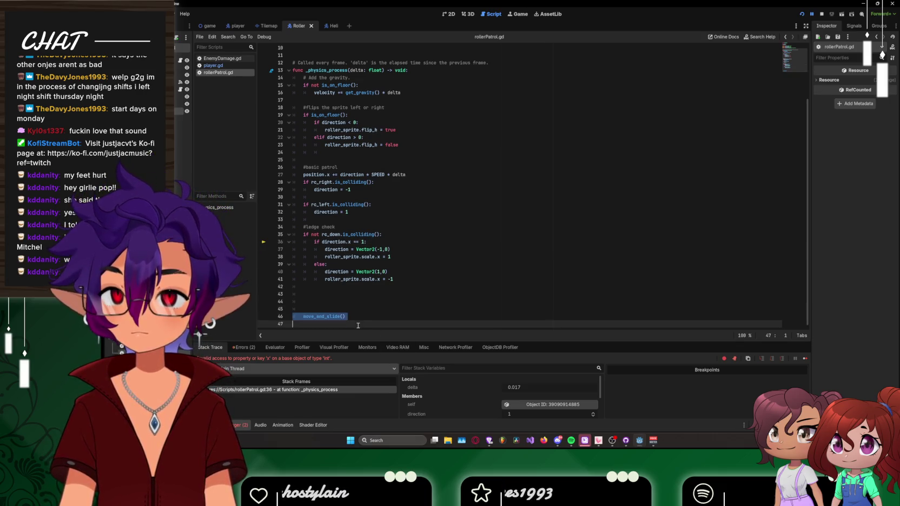
key("BackSpace")
scroll(358, 325, "up", 3)
left_click(316, 125)
key("ctrl+v")
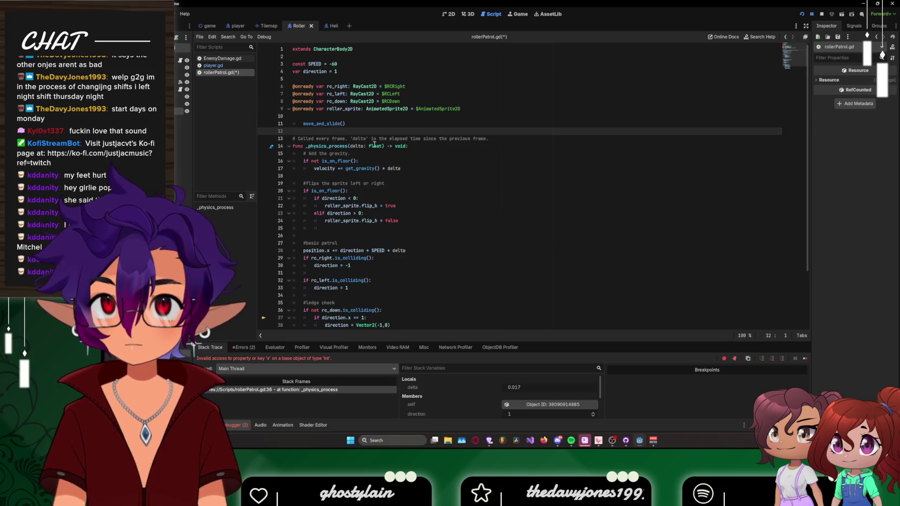
scroll(375, 144, "down", 3)
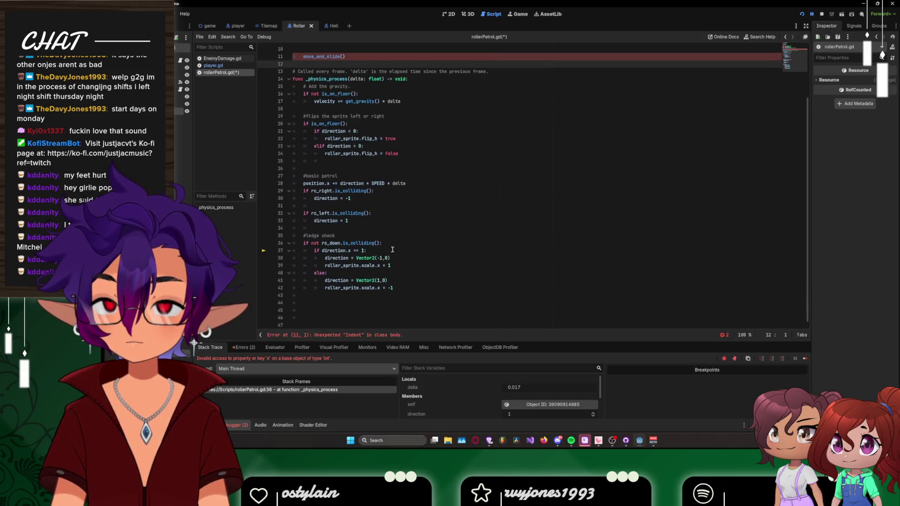
key("ctrl+z")
Step: Add a return after the ledge check and rerun the game to test it
left_click(324, 318)
key("ctrl+v")
left_click(454, 299)
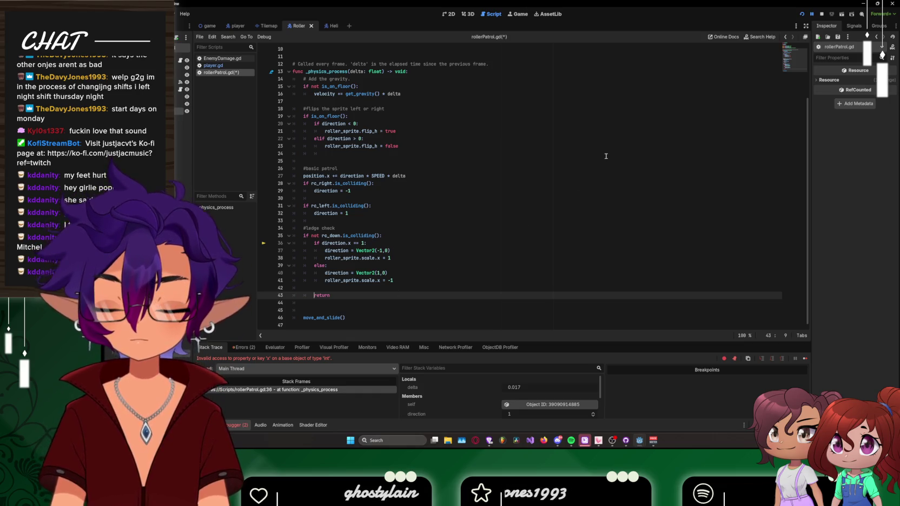
left_click(803, 14)
left_click(821, 14)
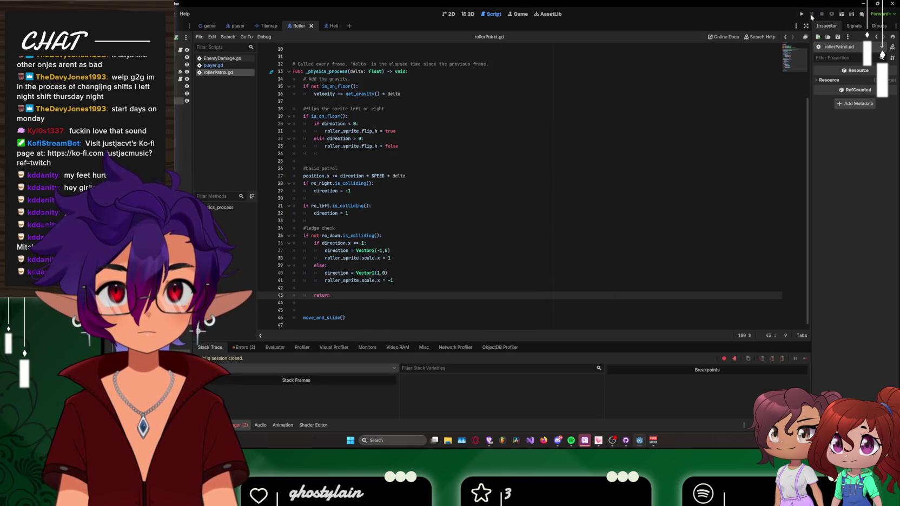
left_click(802, 14)
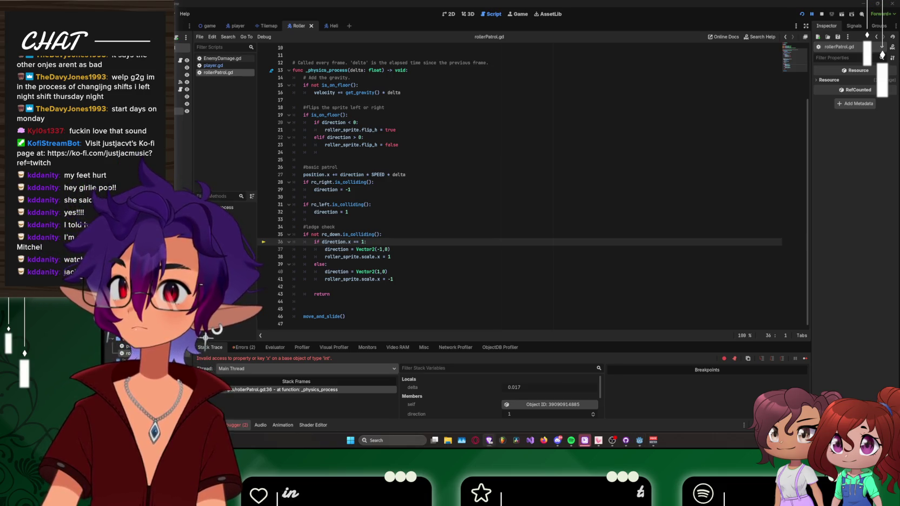
key("alt+Tab")
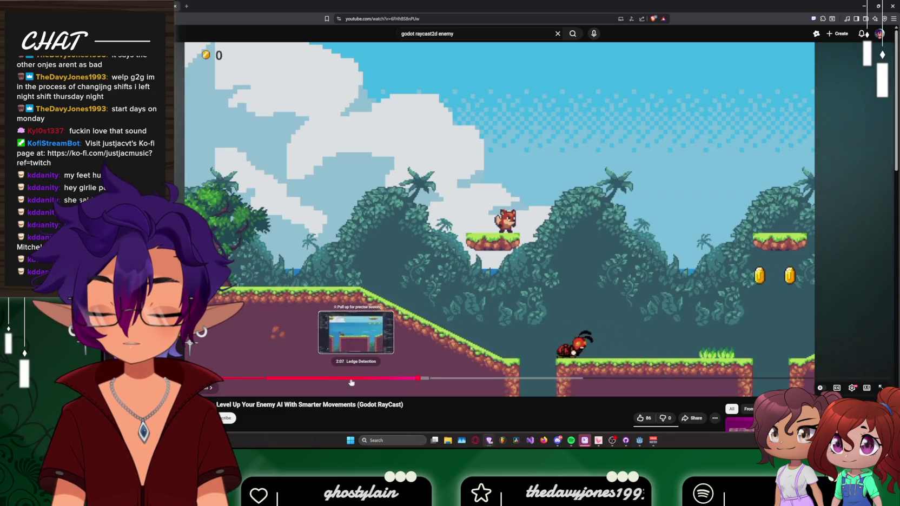
Step: Pause the tutorial on the ant enemy's change_direction code and restore down the browser
left_click(268, 382)
left_click(383, 266)
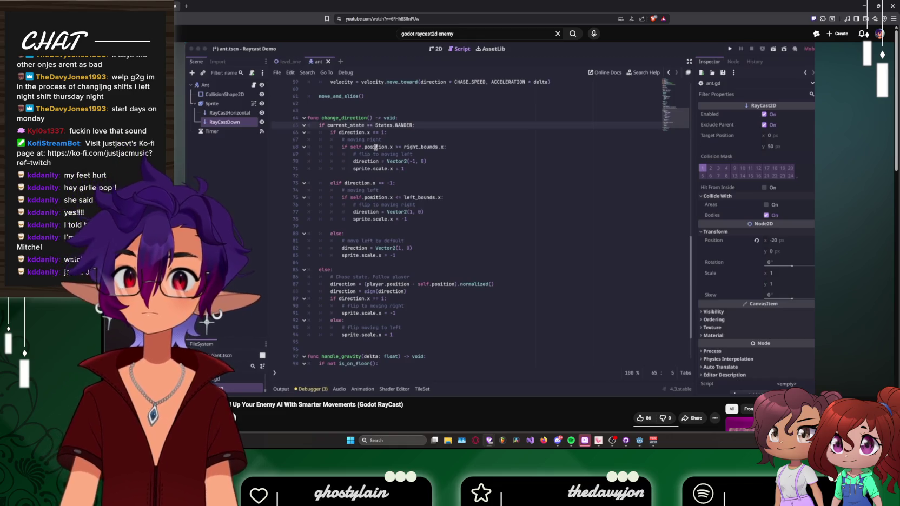
mouse_move(452, 234)
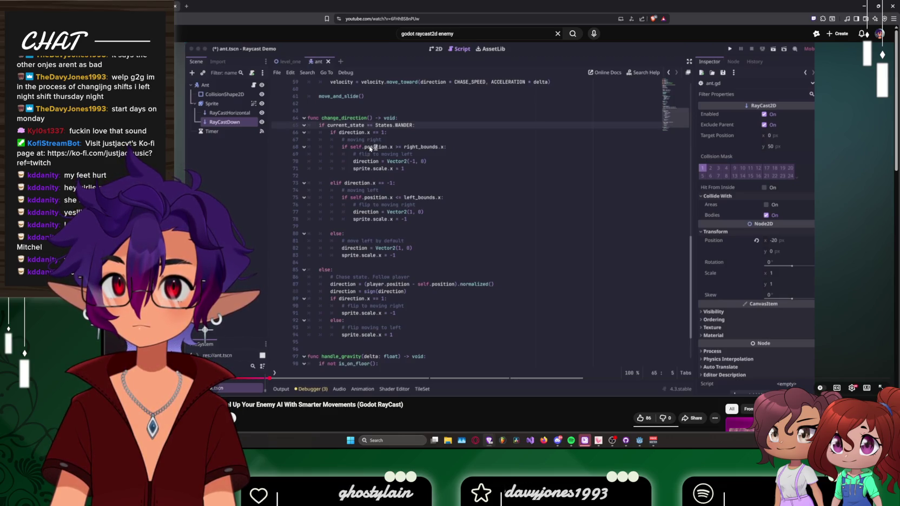
left_click(878, 5)
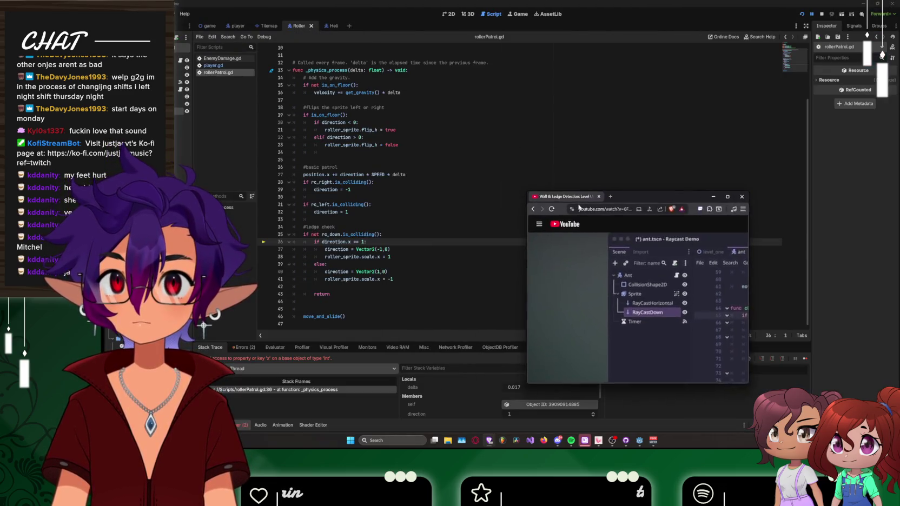
mouse_move(552, 206)
left_mouse_down()
mouse_move(676, 167)
mouse_move(899, 173)
left_mouse_up()
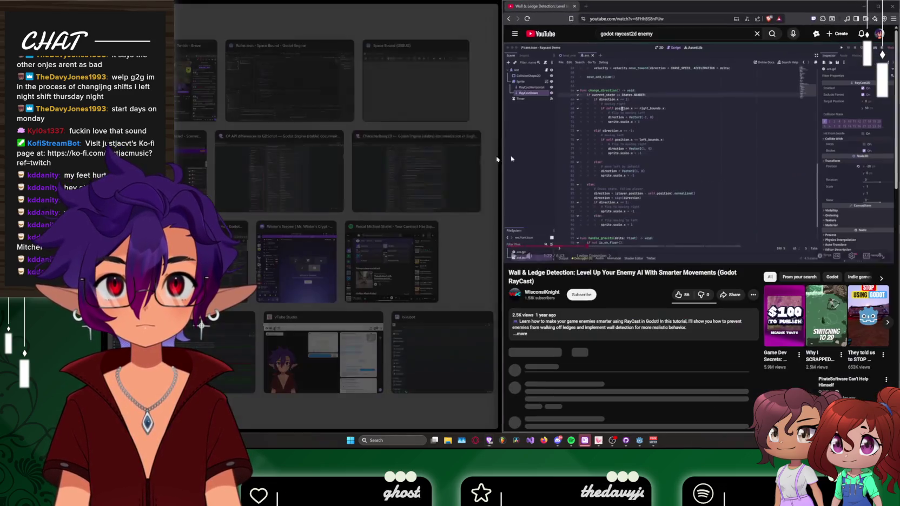
left_click(317, 110)
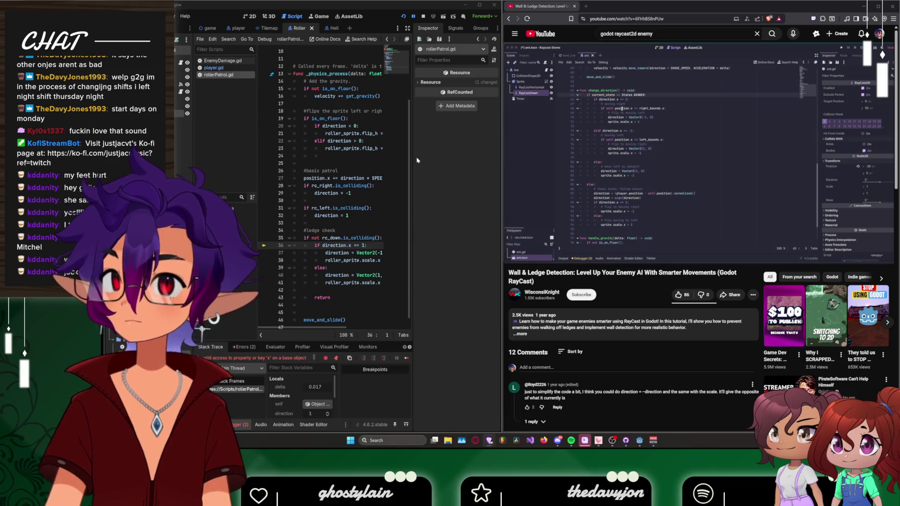
mouse_move(624, 113)
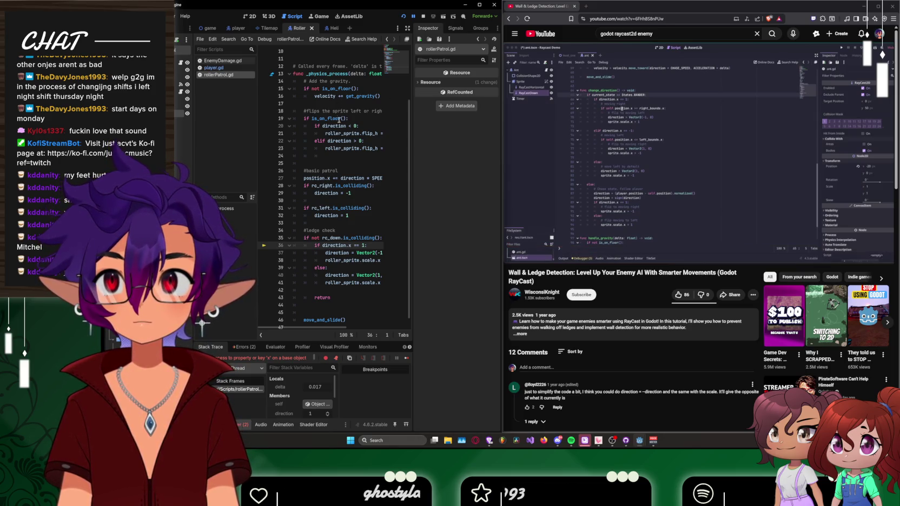
scroll(361, 219, "down", 1)
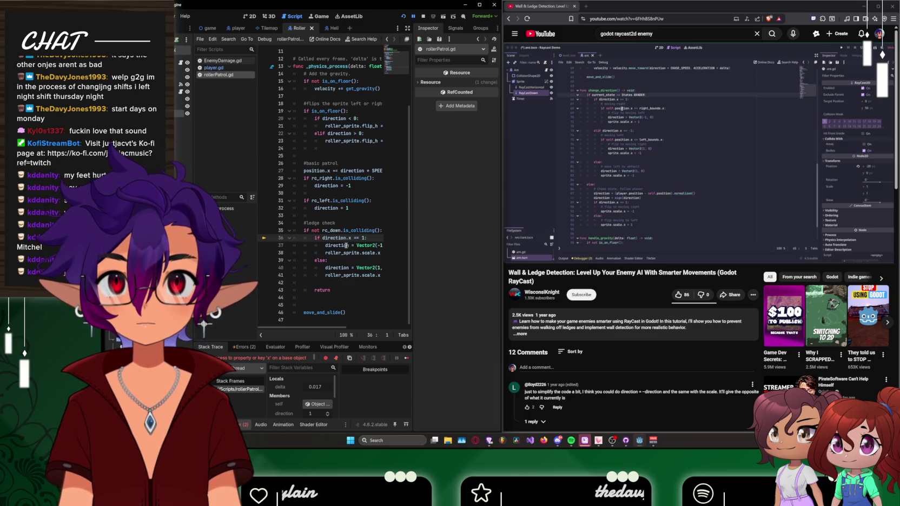
mouse_move(344, 247)
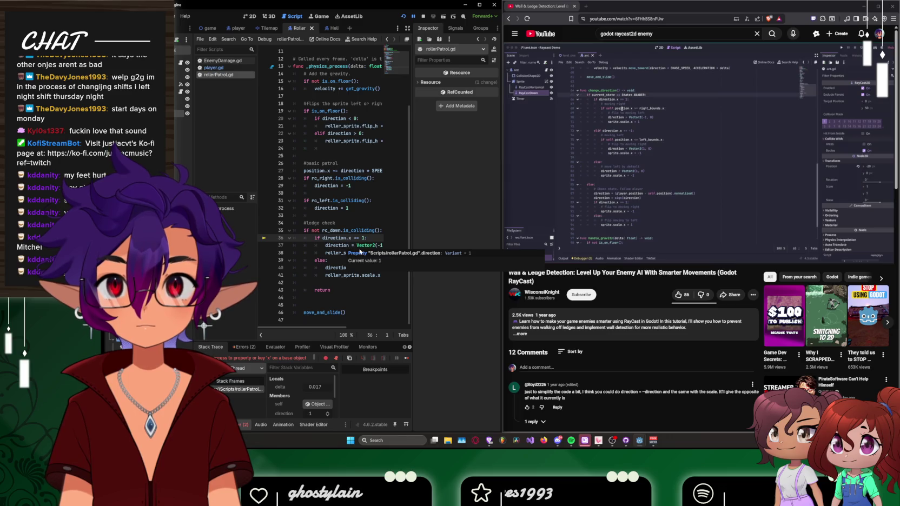
mouse_move(572, 172)
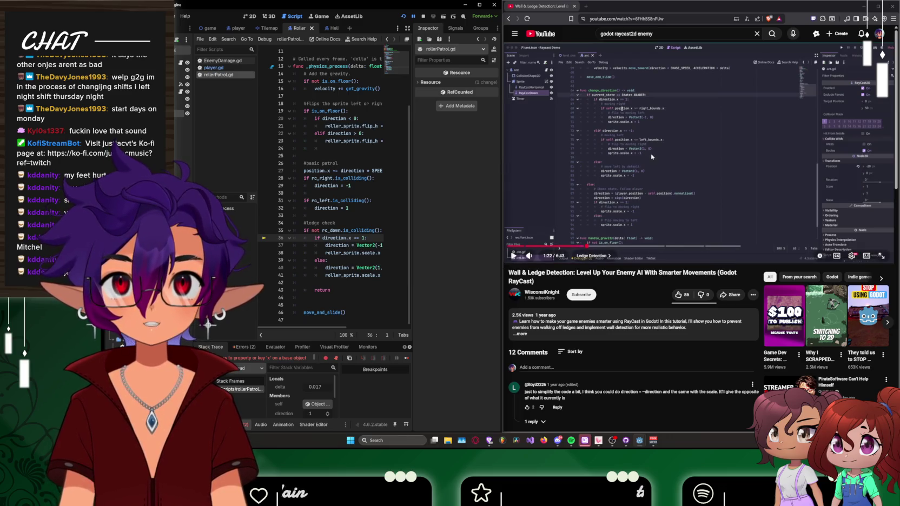
Step: Insert an indented '#turns around' comment above 'if direction.x == 1:'
left_click(630, 212)
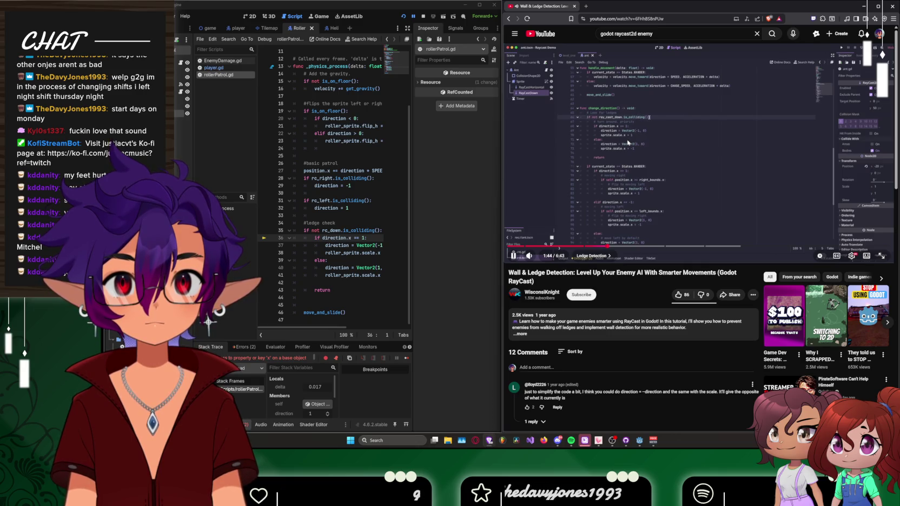
left_click(628, 143)
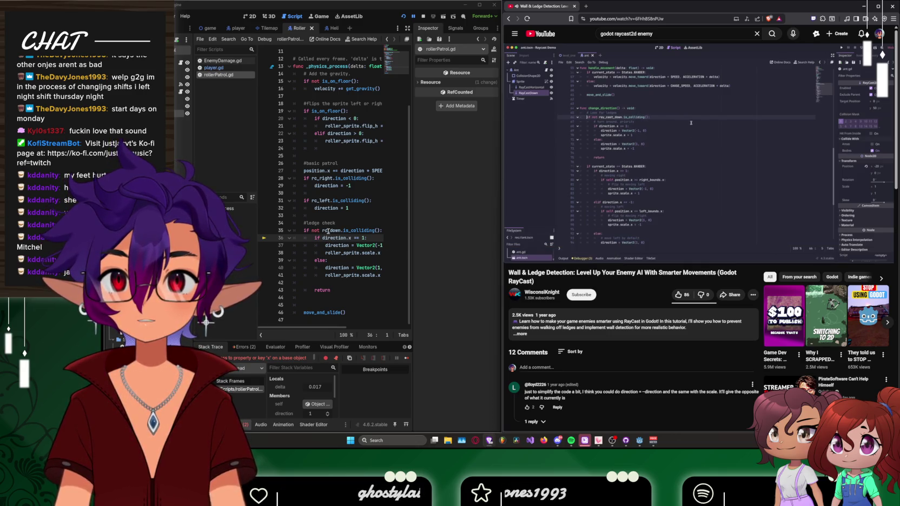
mouse_move(350, 231)
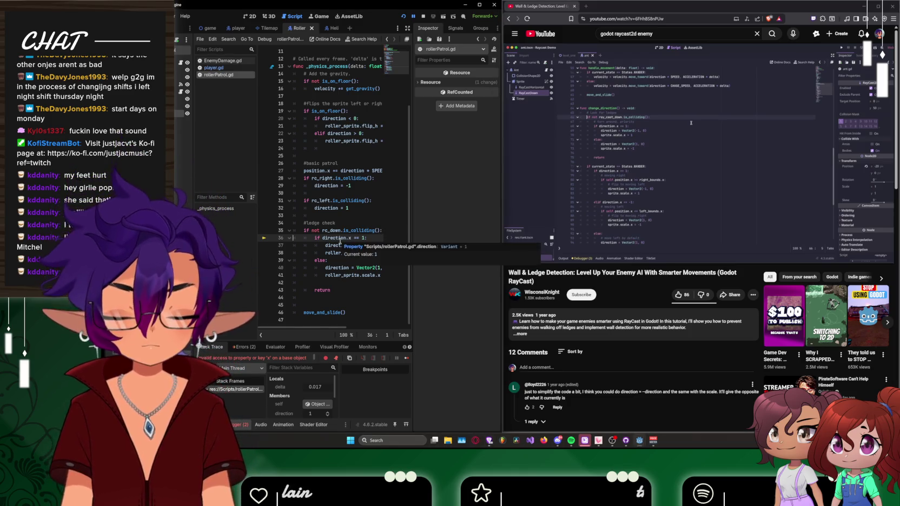
key("Return")
key("Up")
key("Return")
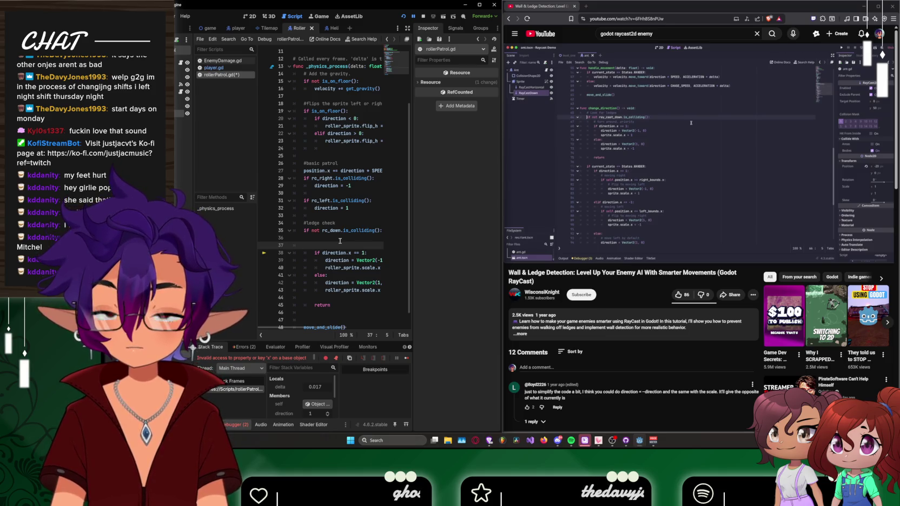
key("Tab")
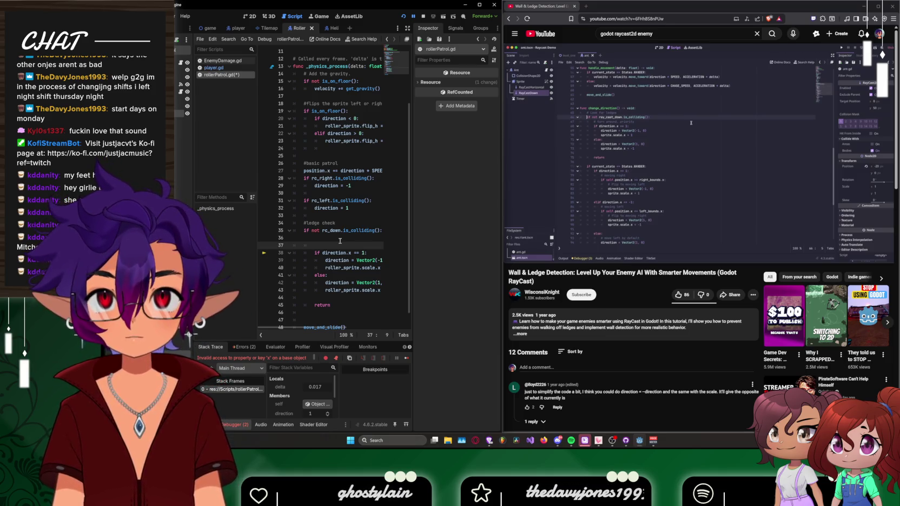
type("#turns around")
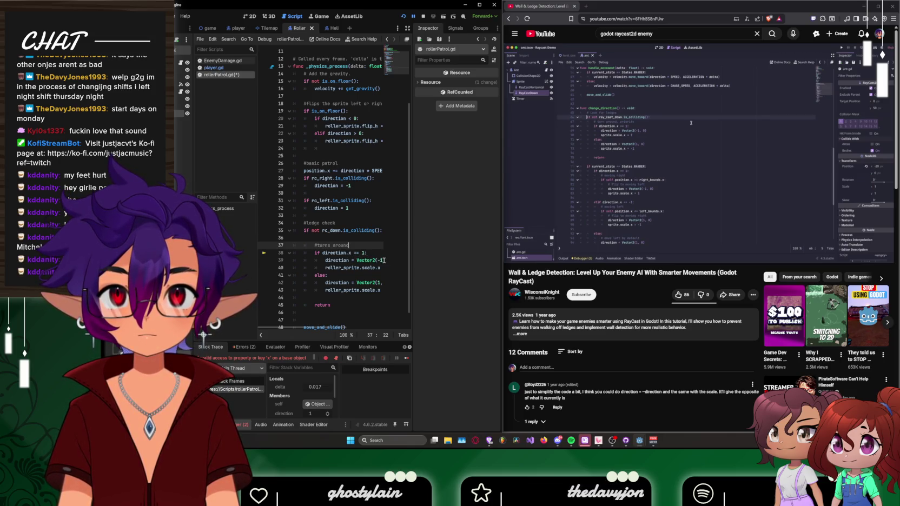
left_click(385, 262)
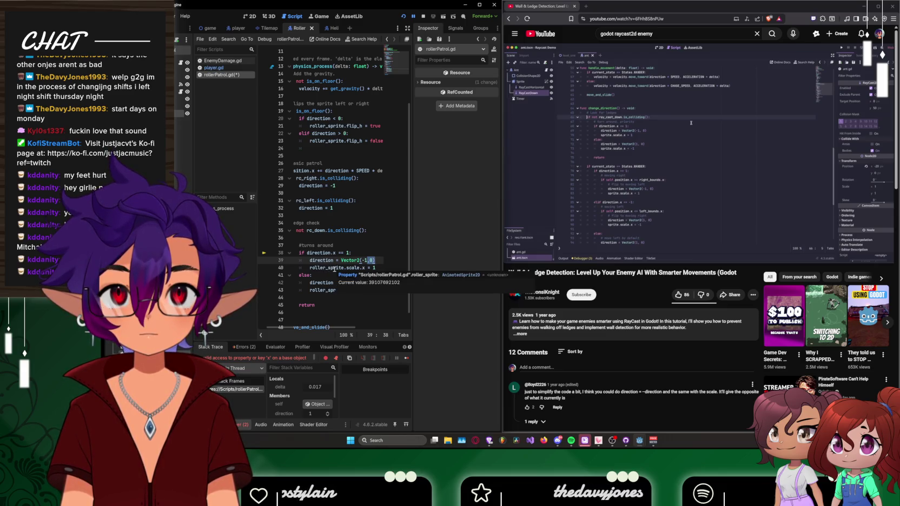
Step: Rewind the tutorial to its Ledge Detection chapter and pause on the ledge code
mouse_move(335, 269)
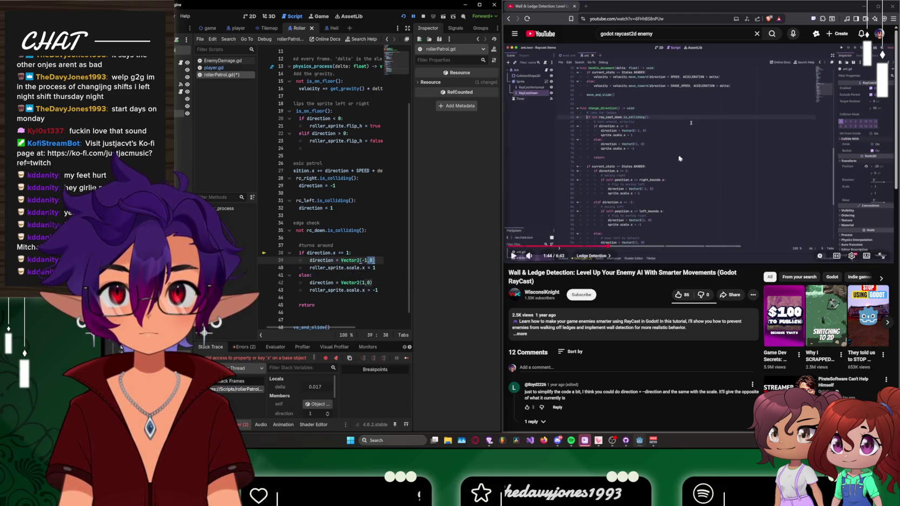
left_click(662, 167)
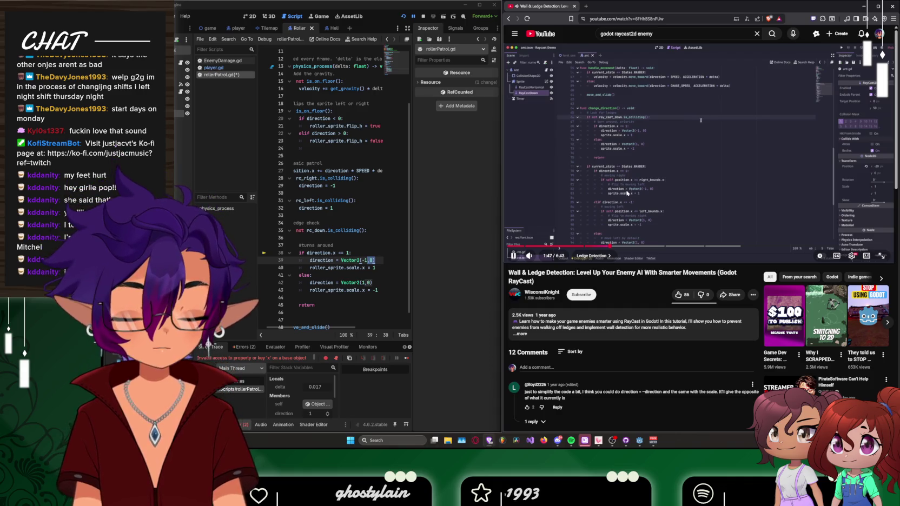
key("Left")
key("Left")
key("Left")
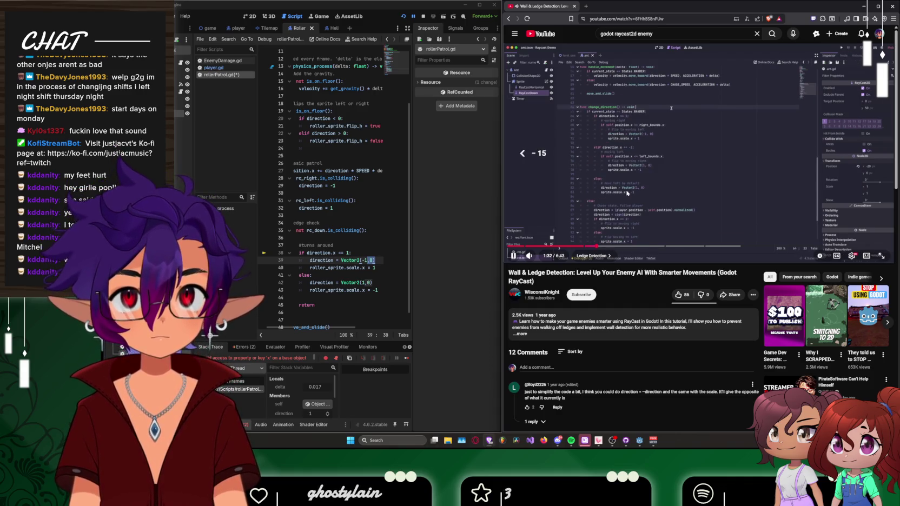
key("Left")
key("Left")
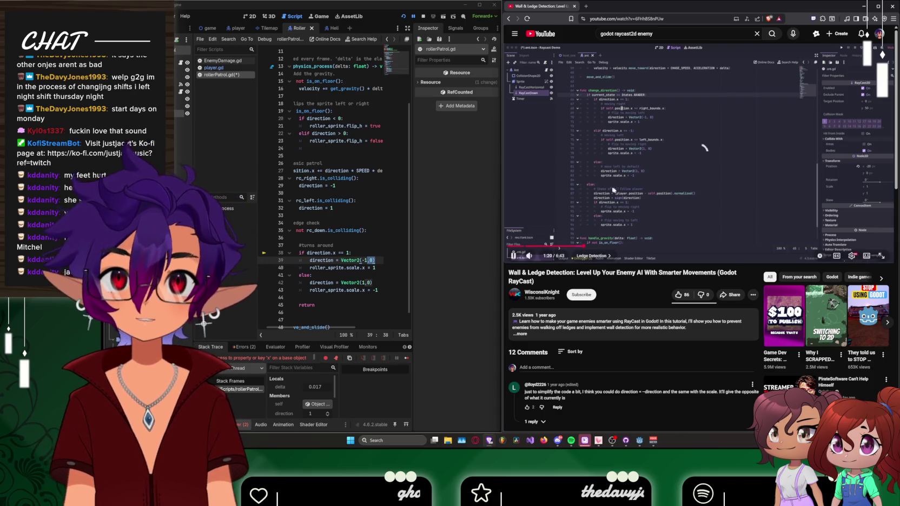
left_click(527, 18)
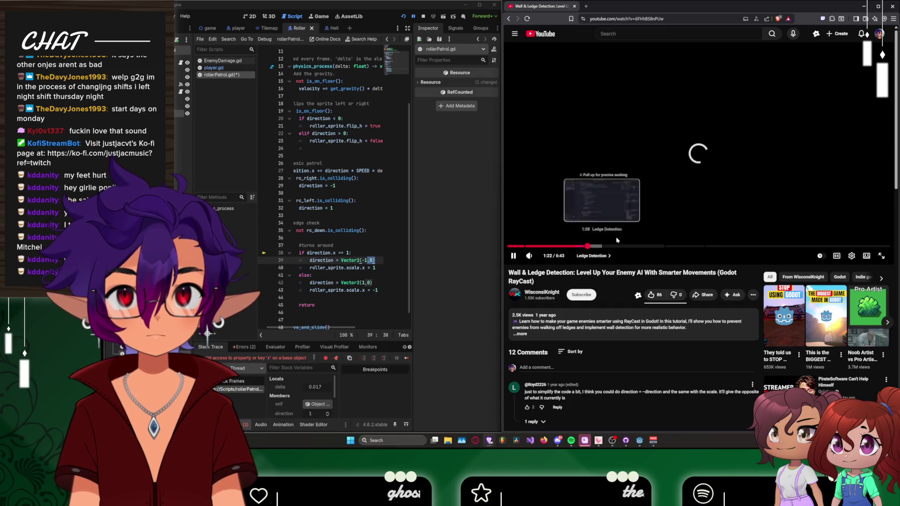
left_click(587, 247)
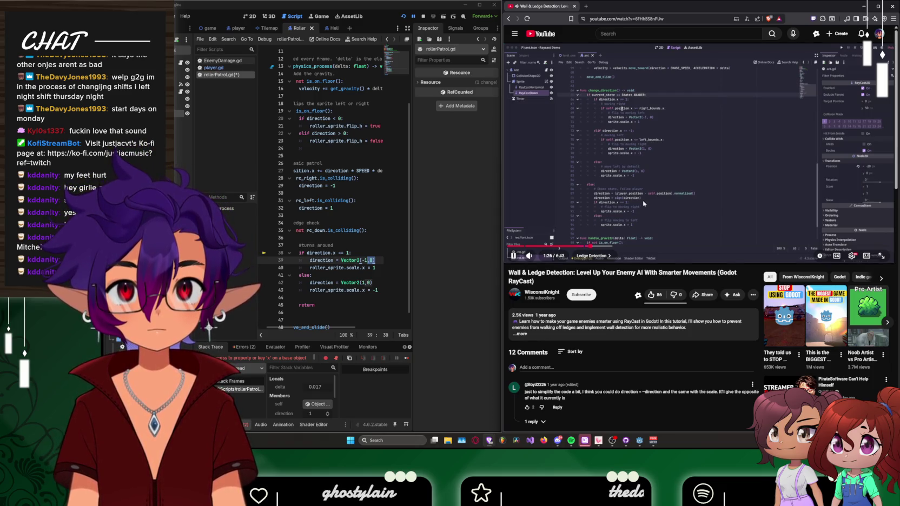
mouse_move(669, 196)
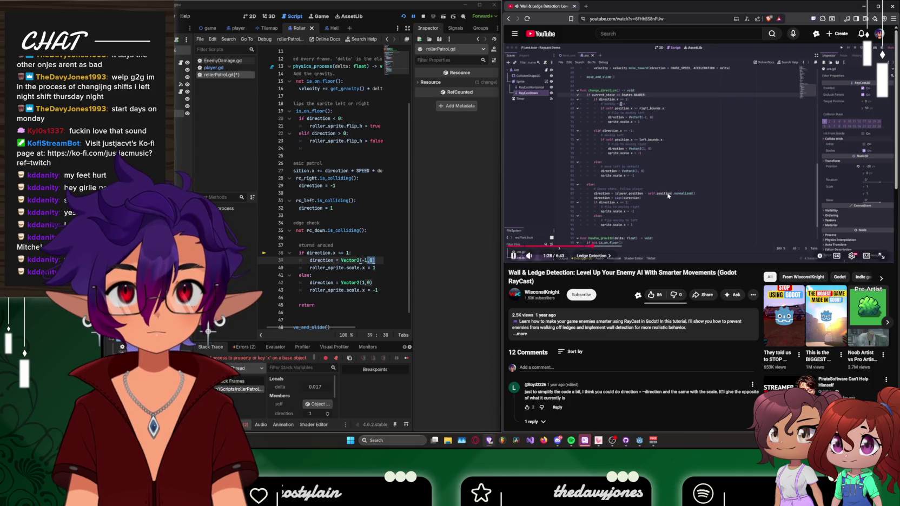
left_click(669, 196)
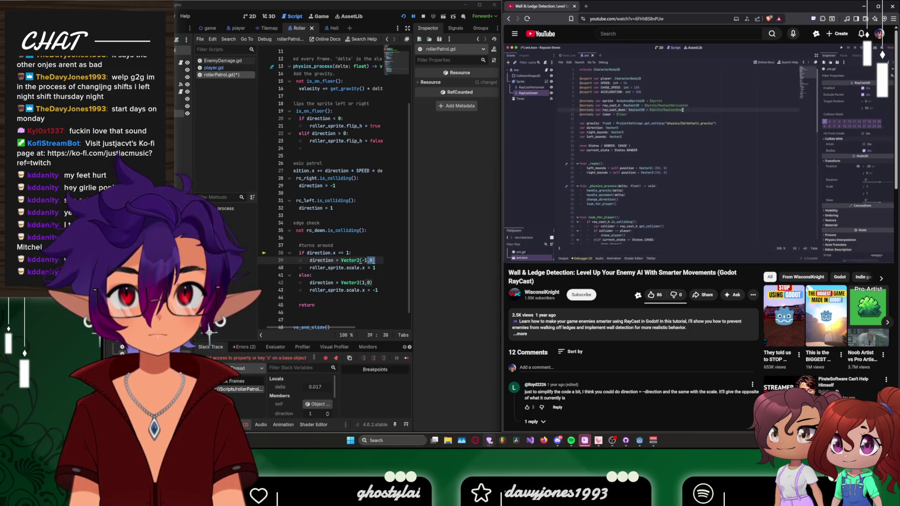
mouse_move(614, 120)
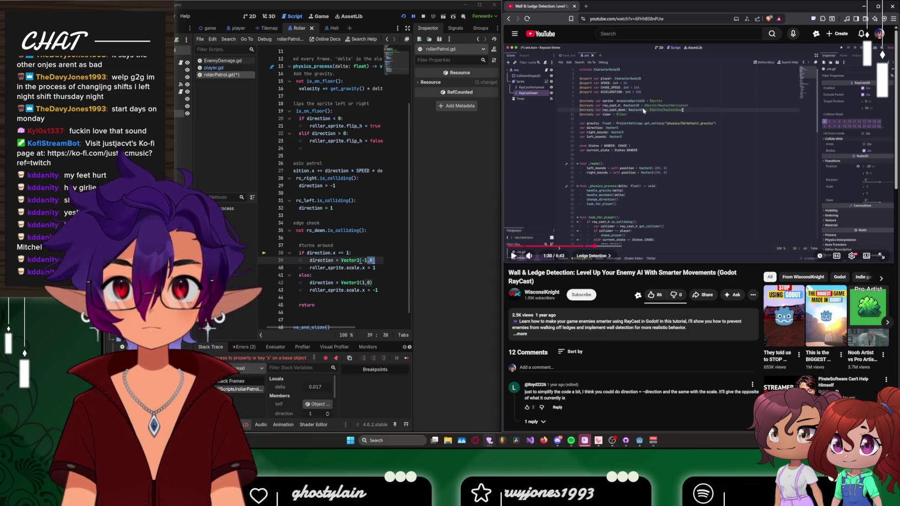
scroll(344, 229, "up", 3)
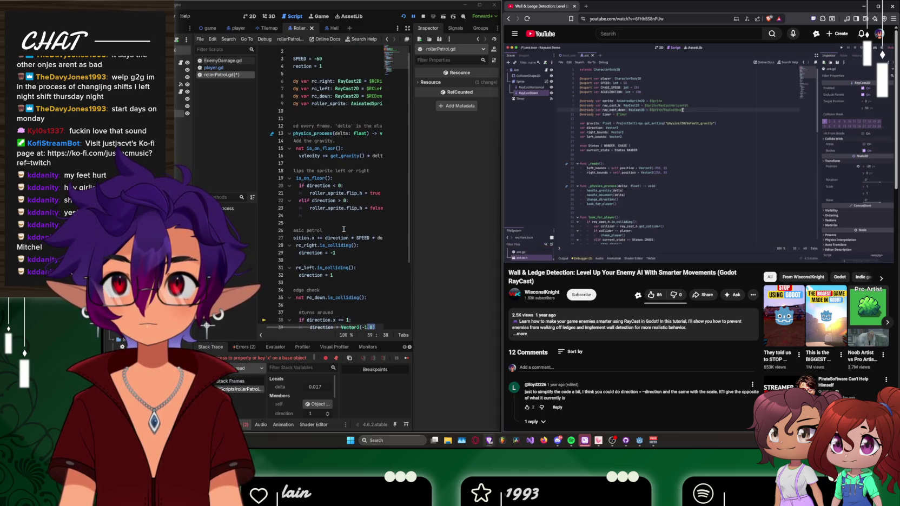
scroll(344, 229, "up", 1)
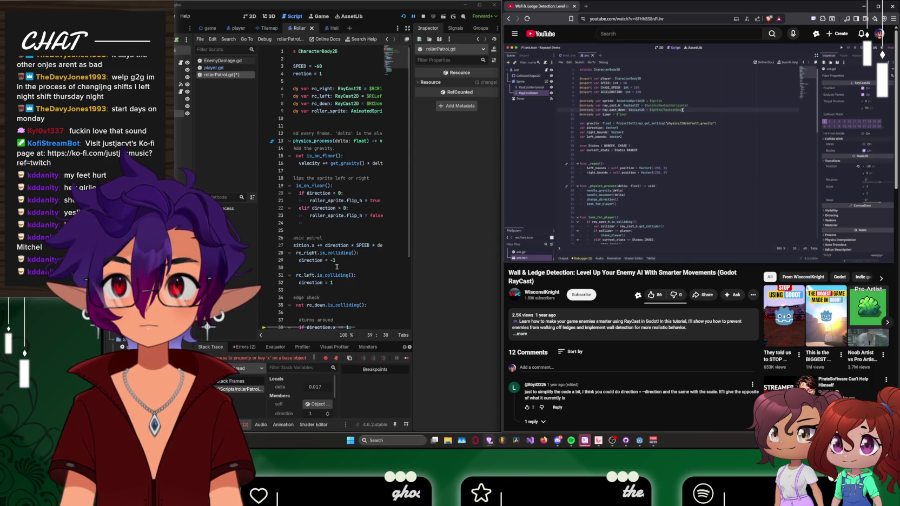
mouse_move(320, 327)
left_mouse_down()
mouse_move(371, 331)
mouse_move(306, 330)
left_mouse_up()
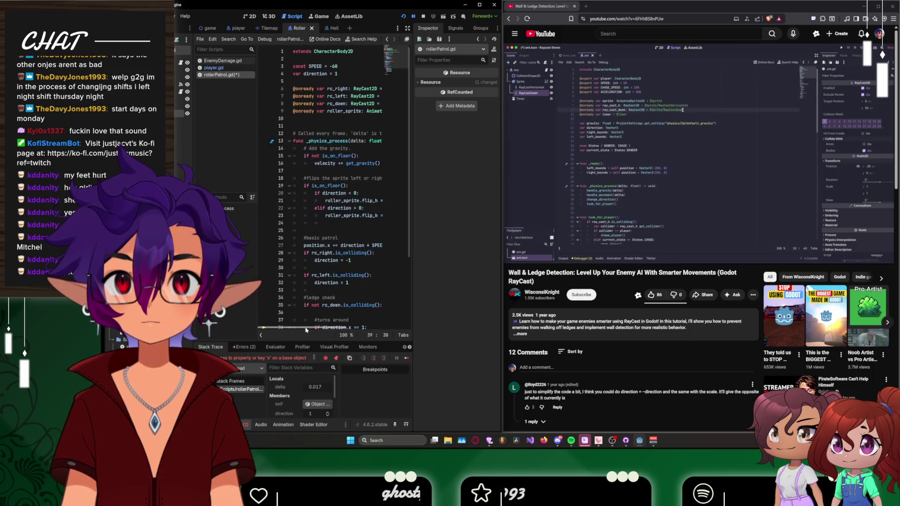
scroll(381, 218, "down", 2)
scroll(381, 218, "down", 3)
mouse_move(610, 180)
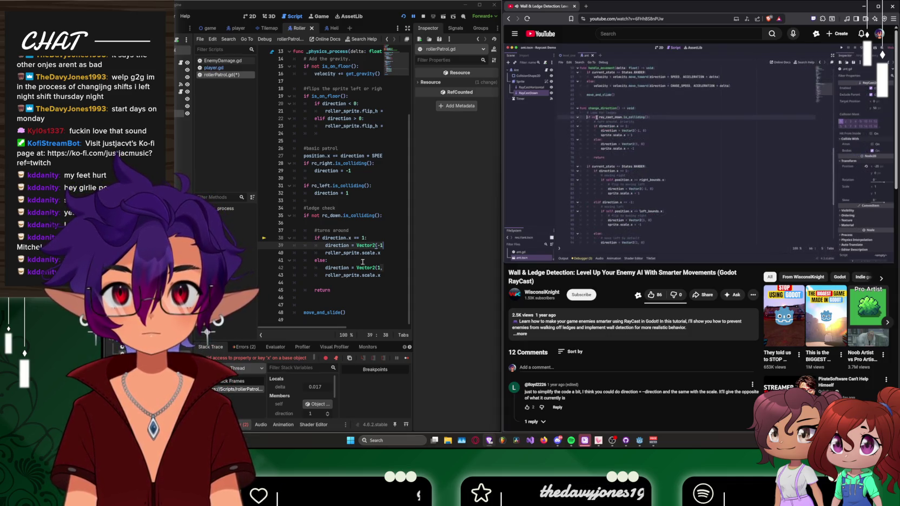
Step: Compare the sprite-flip lines with the tutorial, pausing the video at 2:15
mouse_move(557, 201)
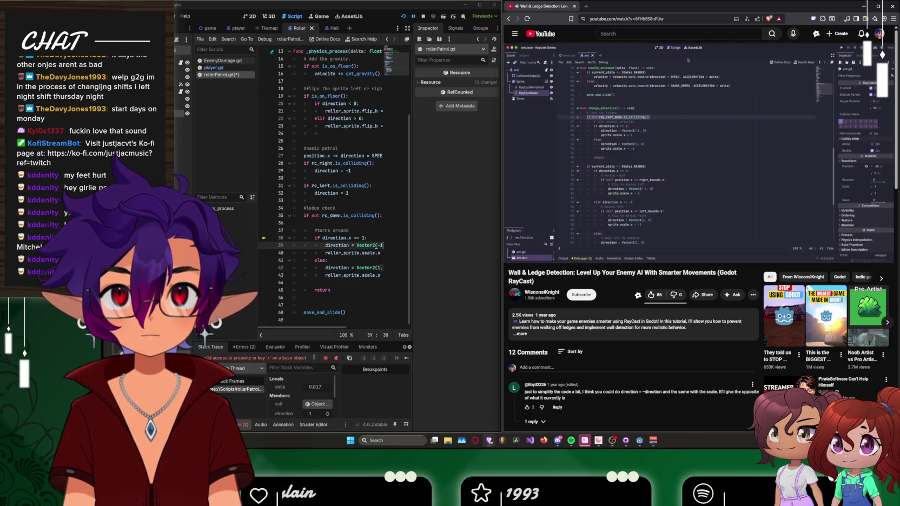
left_click(613, 182)
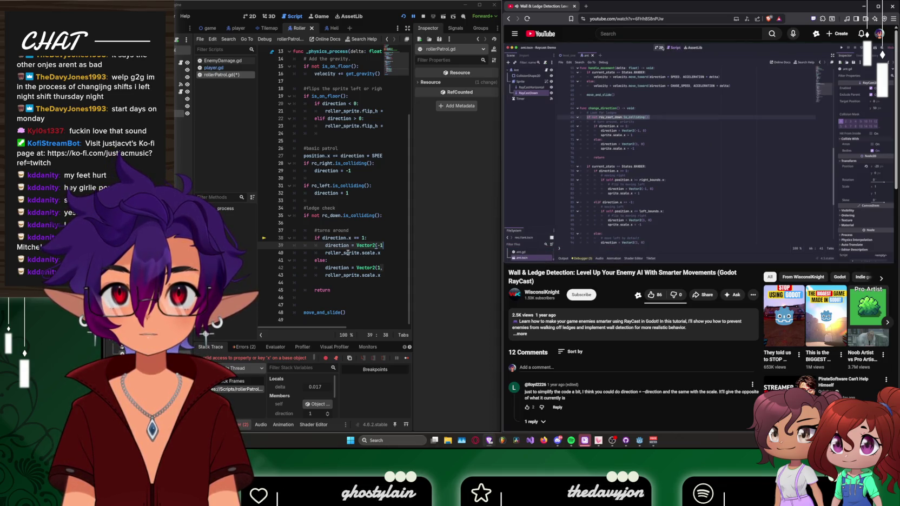
mouse_move(349, 252)
mouse_move(340, 267)
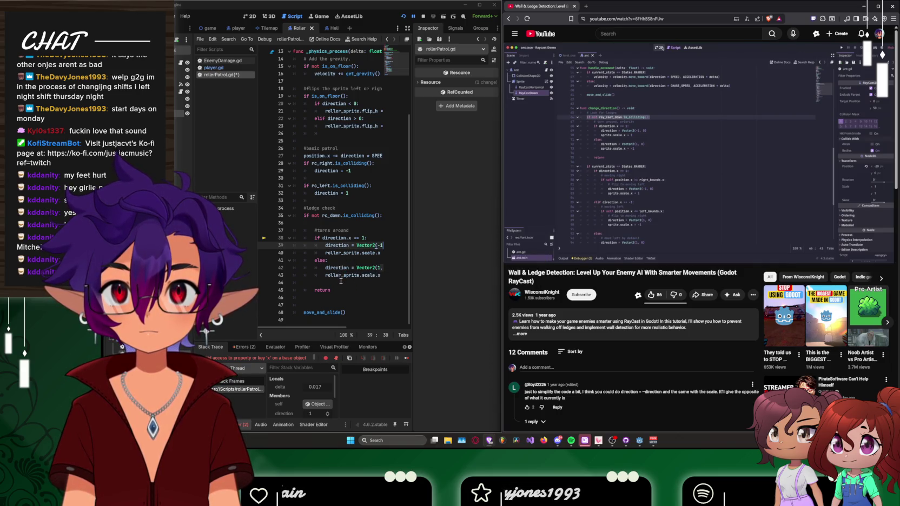
mouse_move(349, 276)
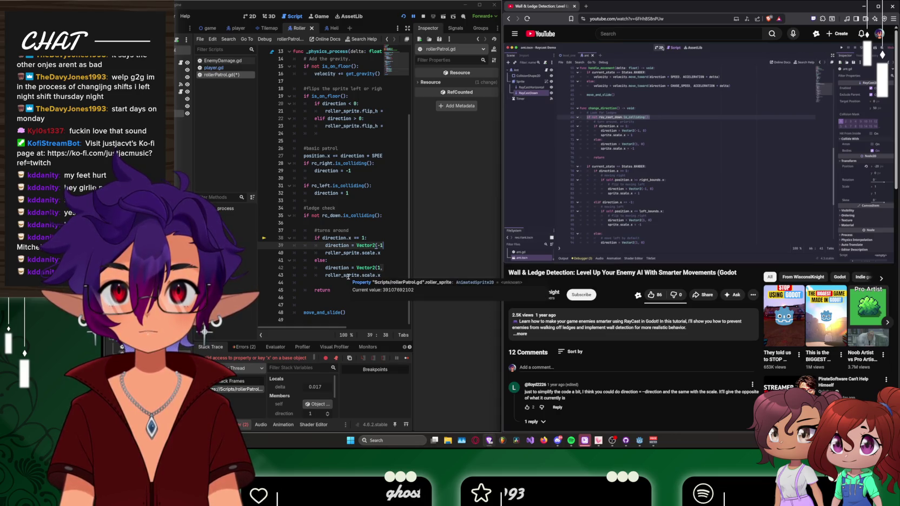
left_click_drag(349, 277, 388, 278)
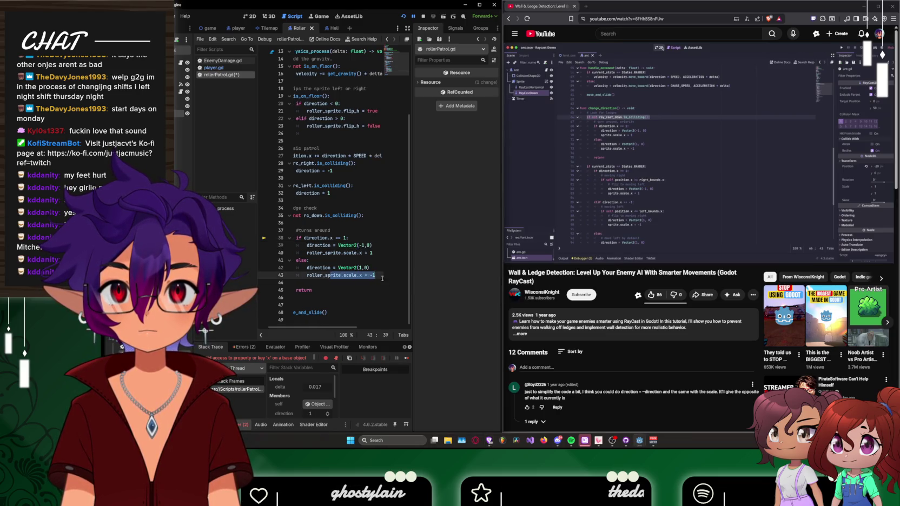
left_click(348, 251)
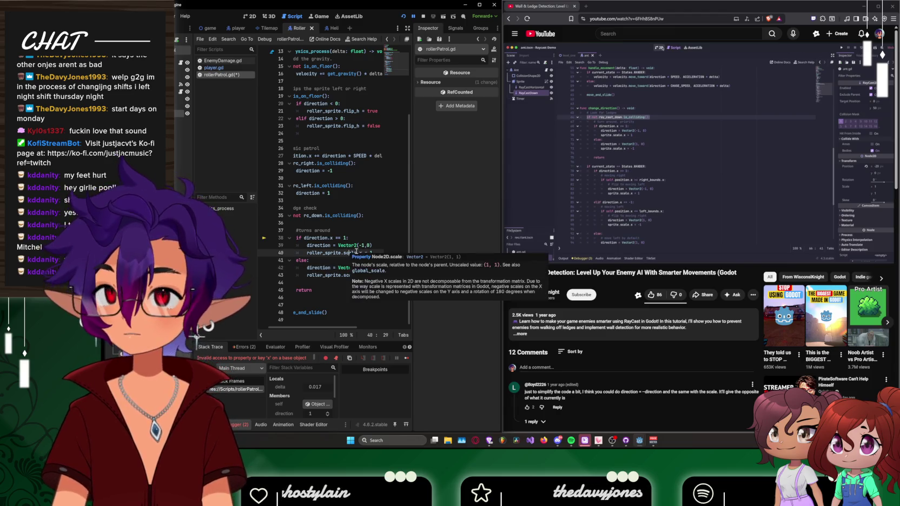
left_click(592, 171)
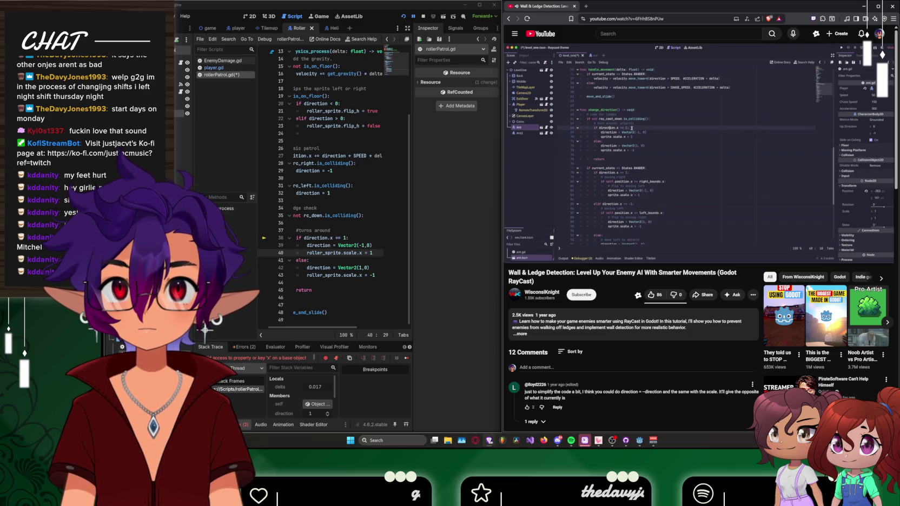
key("space")
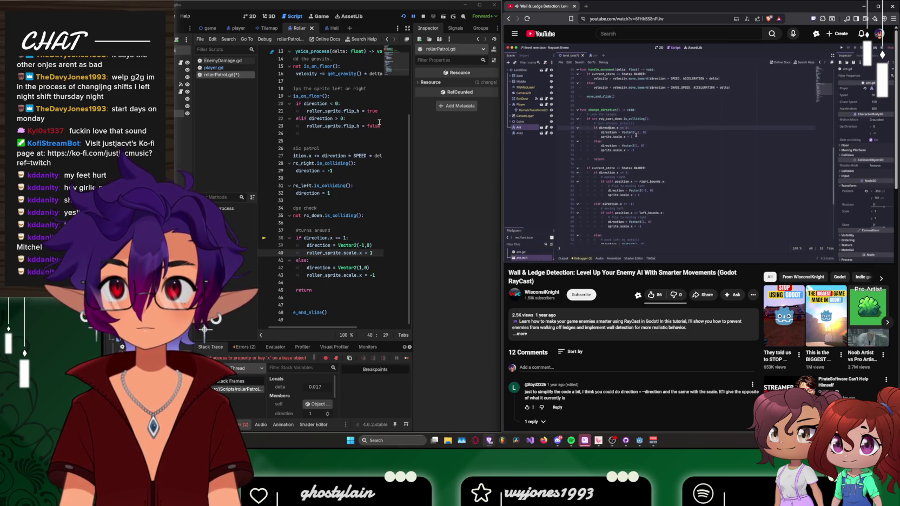
Step: Replace flip_h with x on lines 21 and 23, then save and run the game
left_click(359, 111)
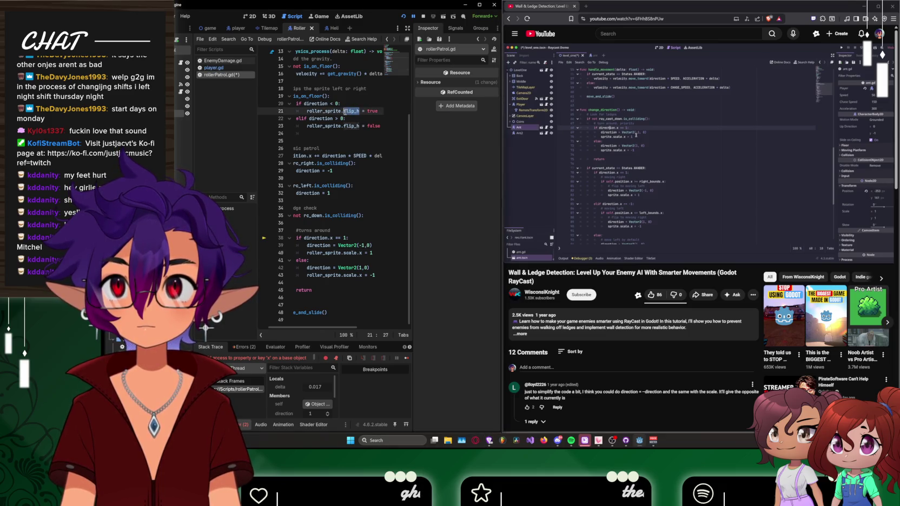
type("x")
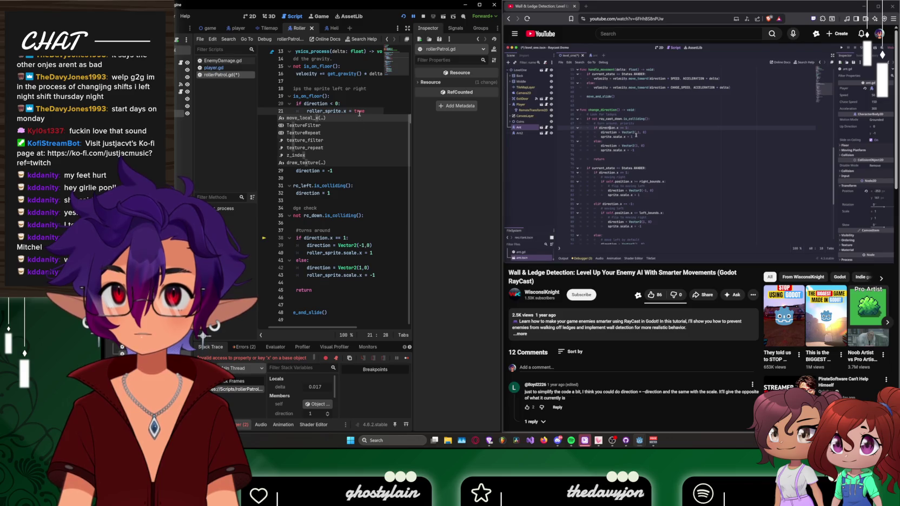
key("Escape")
left_click_drag(360, 126, 344, 128)
type("x")
left_click(375, 122)
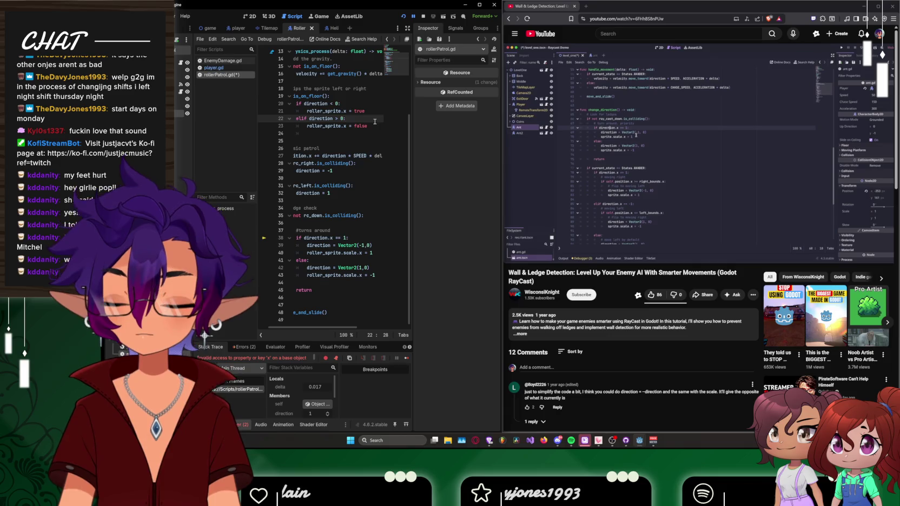
left_click(402, 17)
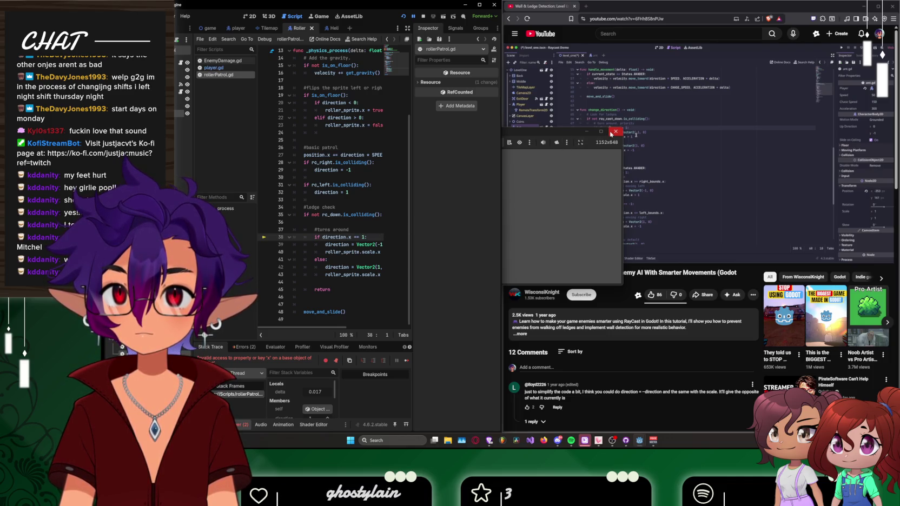
Step: Close the running game, watch the tutorial's wall-detection part, then put the browser away and maximize Godot
left_click(615, 135)
left_click(626, 194)
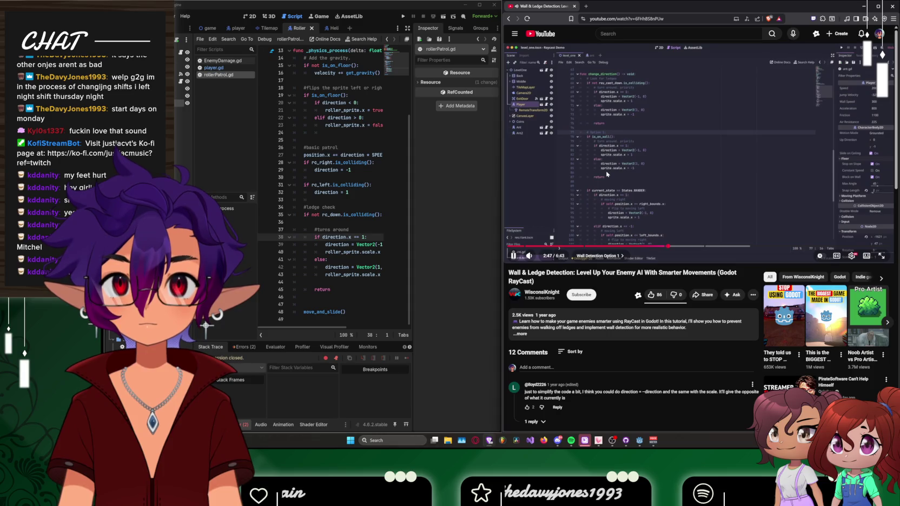
left_click(607, 174)
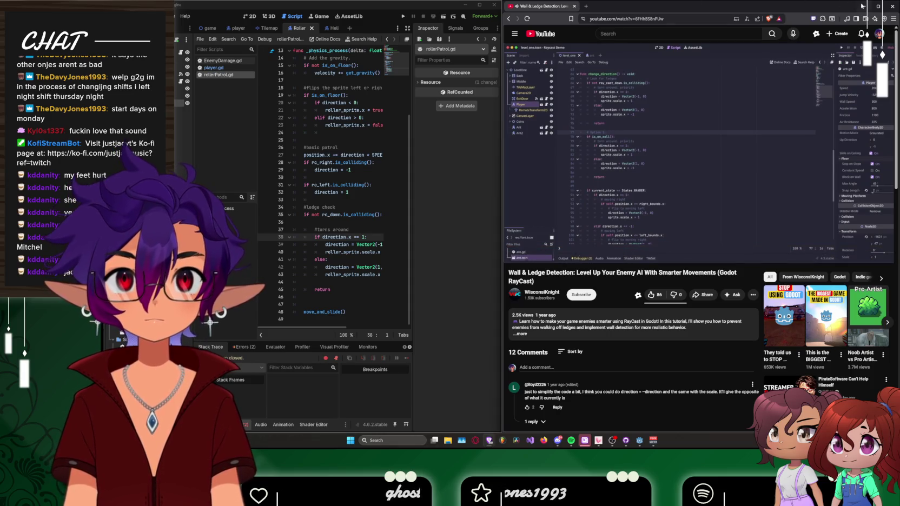
left_click(863, 6)
left_click(479, 4)
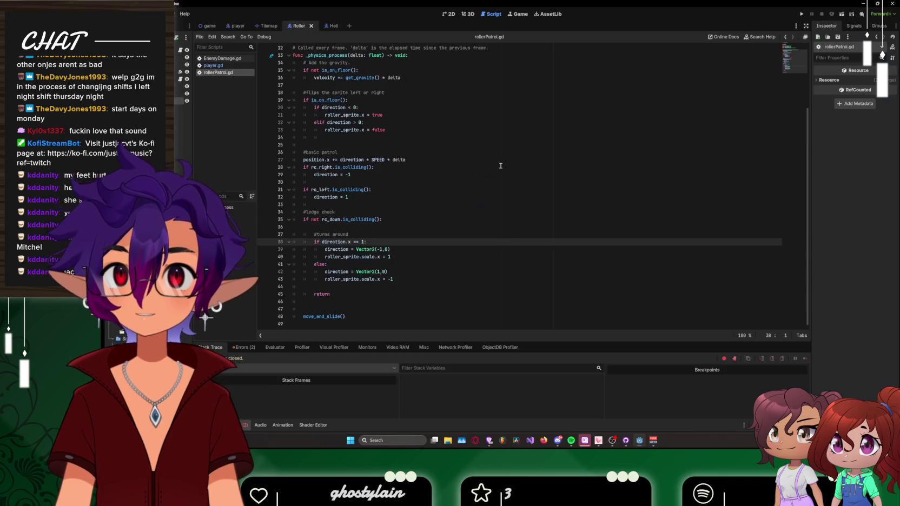
Step: Run the game from the Errors tab and copy the invalid 'x' access error from the Stack Trace
scroll(498, 163, "up", 3)
scroll(476, 154, "down", 3)
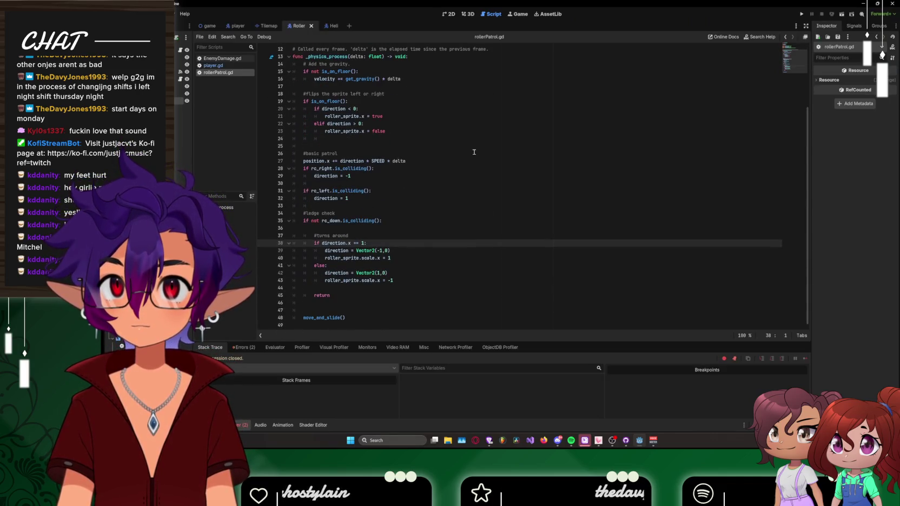
left_click(243, 348)
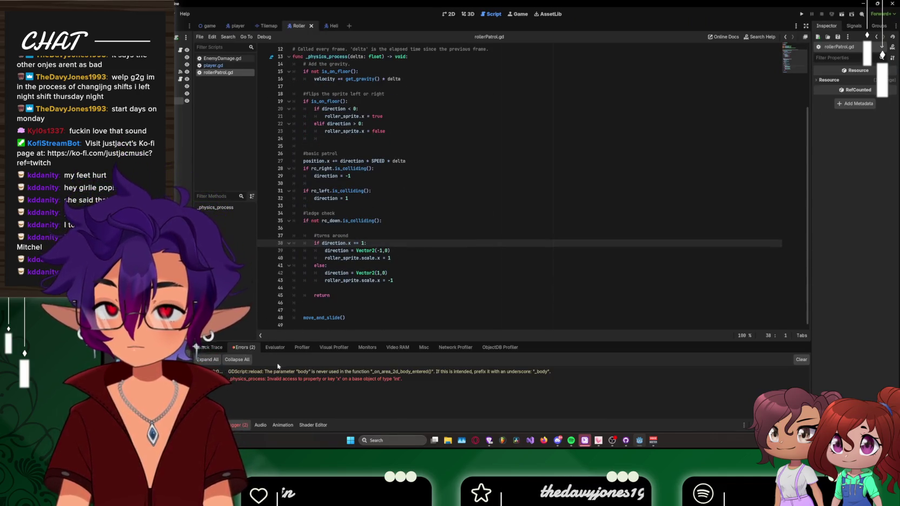
left_click(802, 14)
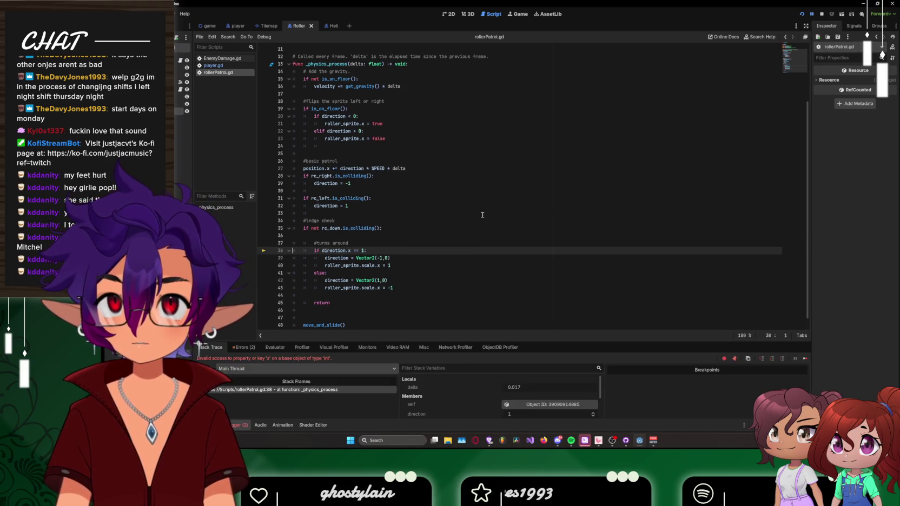
right_click(283, 358)
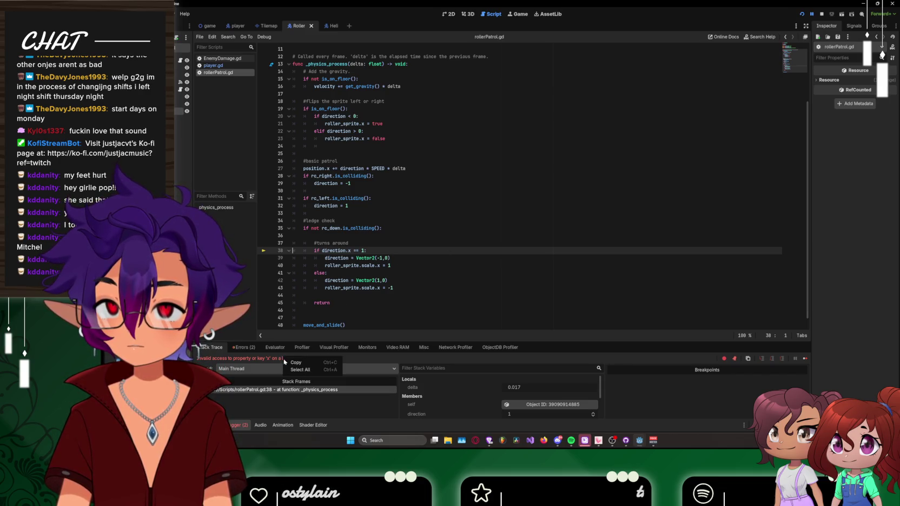
left_click(296, 363)
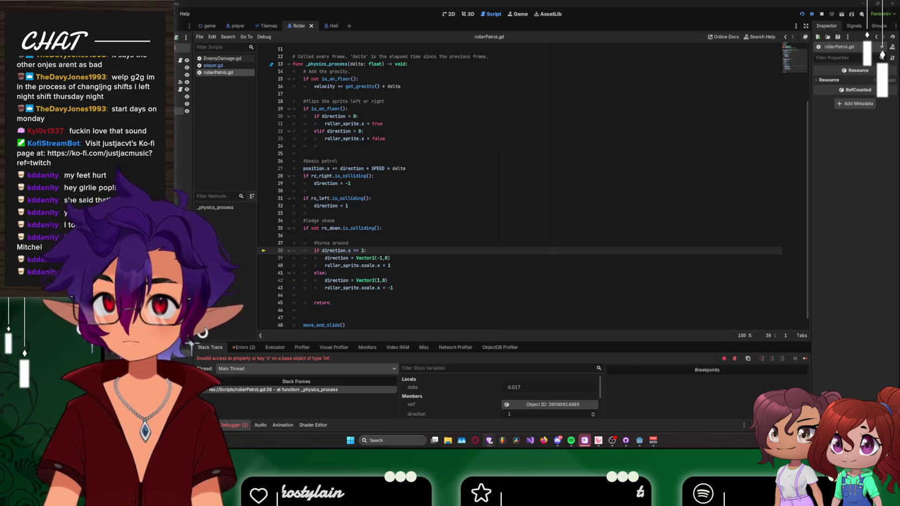
Step: Delete the blank line between the rc_down ledge check and the #turns around comment
scroll(455, 306, "down", 1)
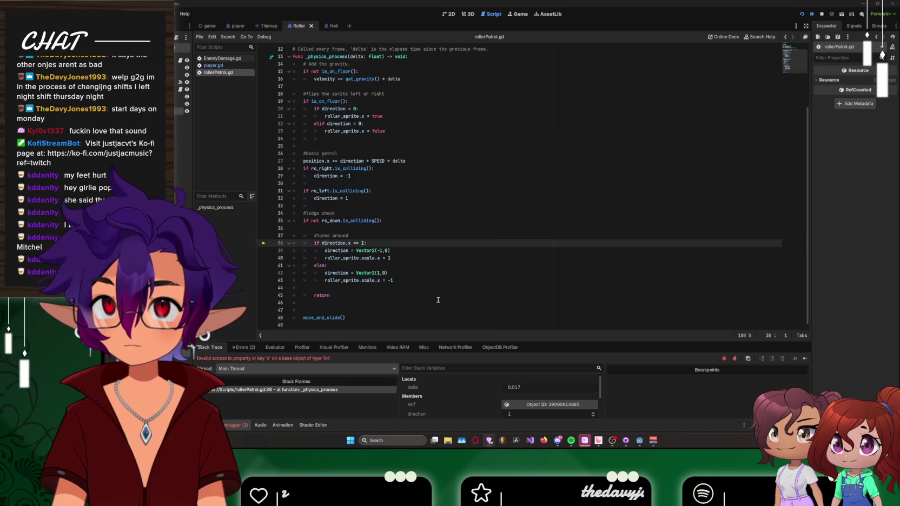
scroll(438, 300, "up", 3)
left_click(323, 274)
key("BackSpace")
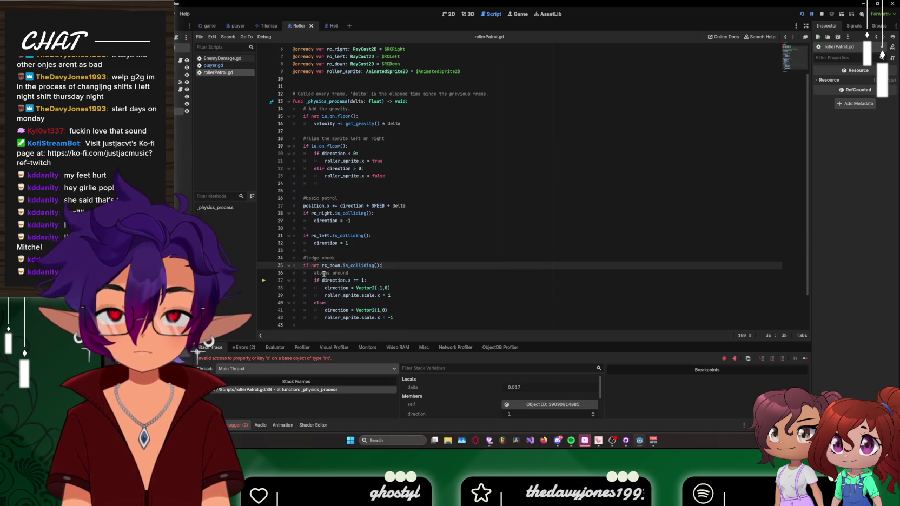
Step: Stop the debug session, then save and rerun the game
scroll(341, 249, "down", 3)
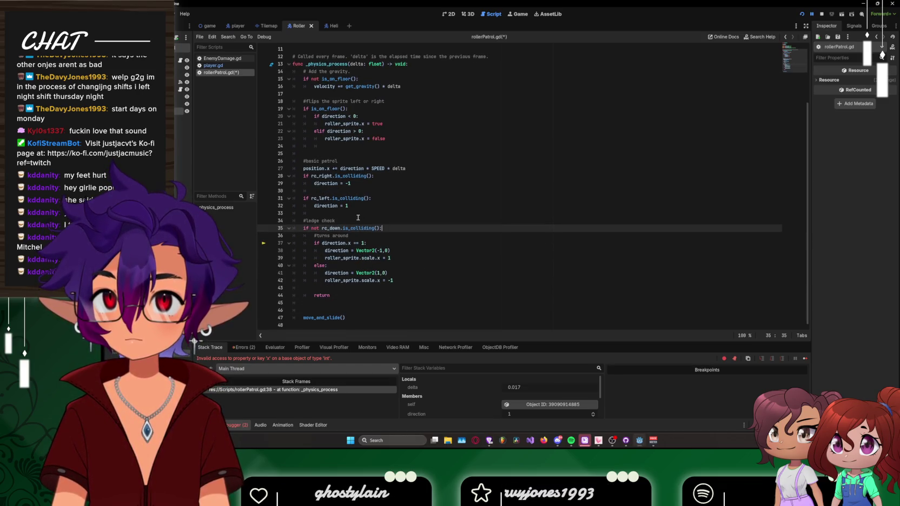
left_click(821, 14)
left_click(802, 14)
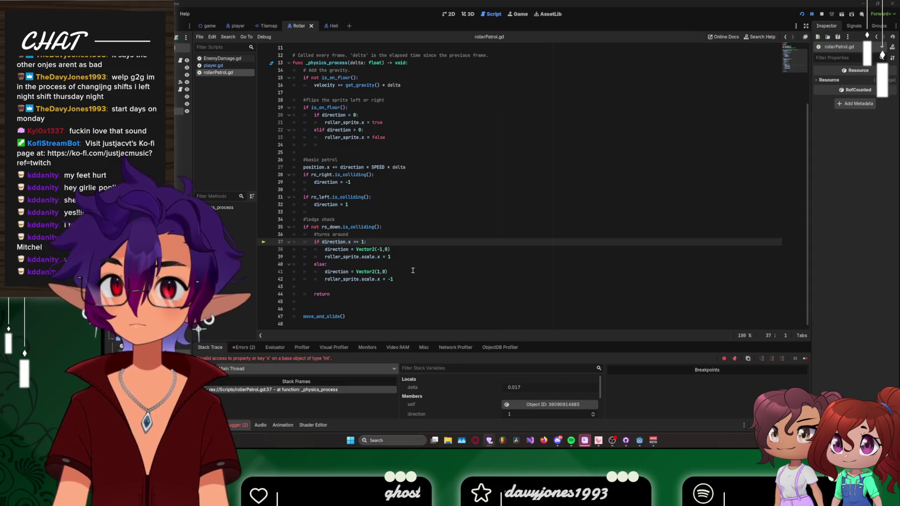
Step: Put the caret on the return line and snip a screenshot of the code area
left_click(341, 292)
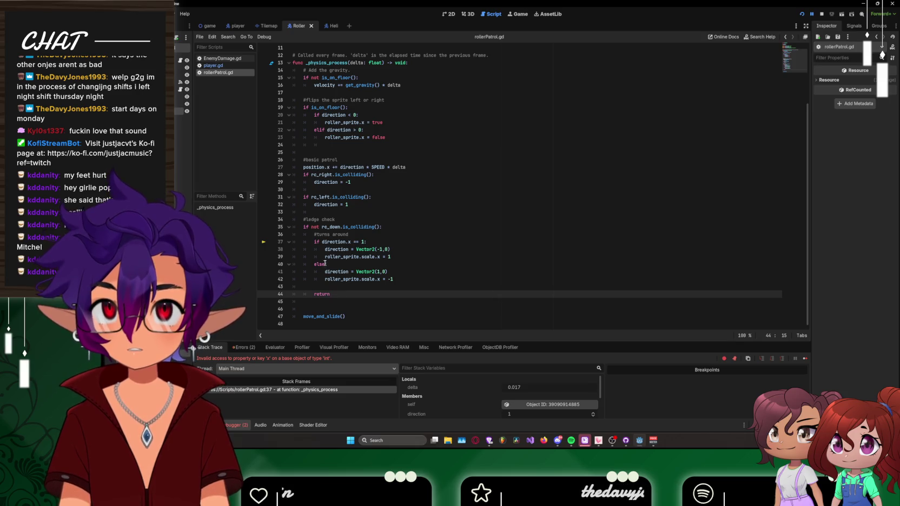
key("super+shift+s")
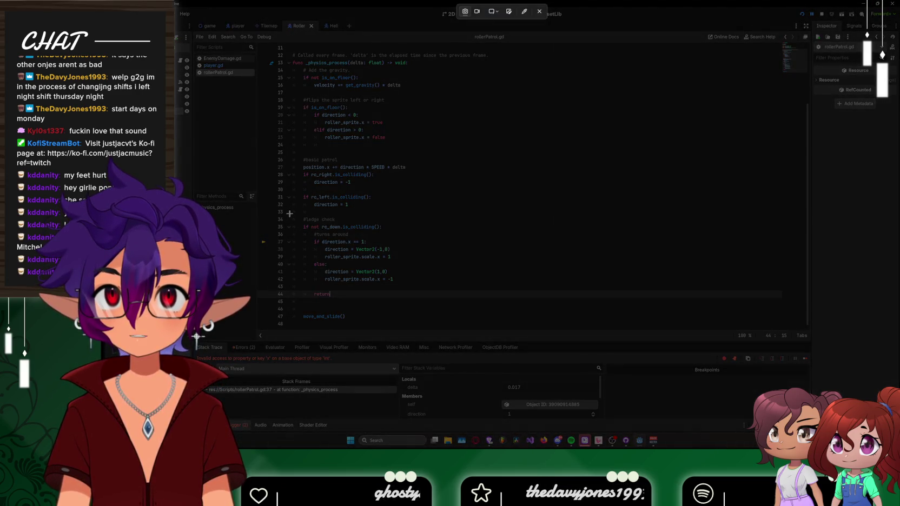
left_click_drag(289, 213, 435, 312)
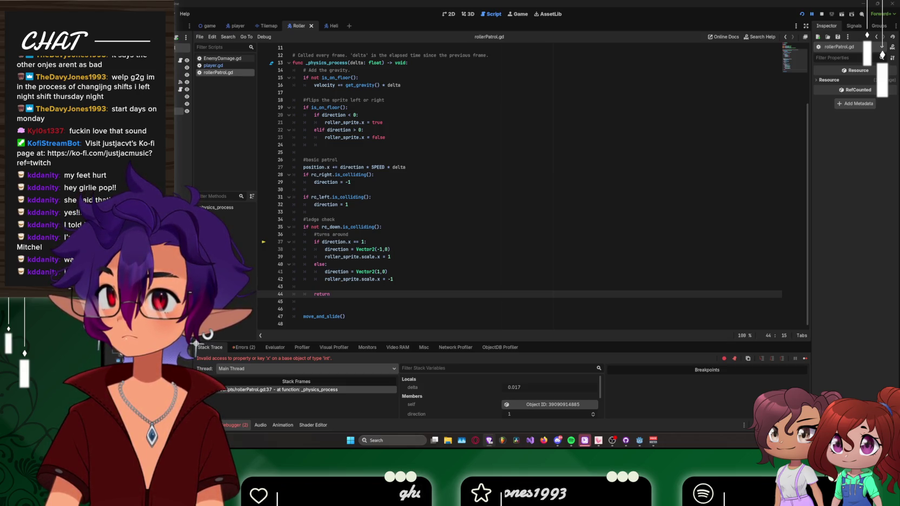
scroll(401, 248, "up", 2)
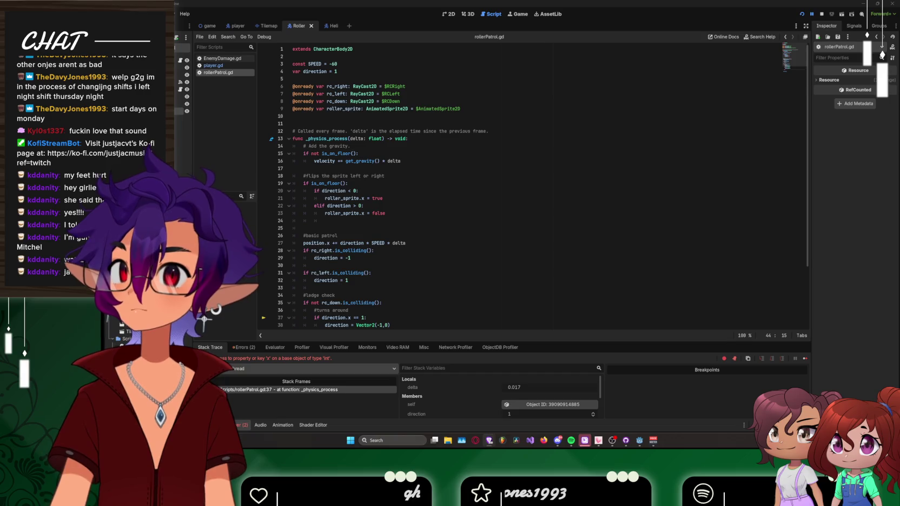
scroll(462, 235, "down", 1)
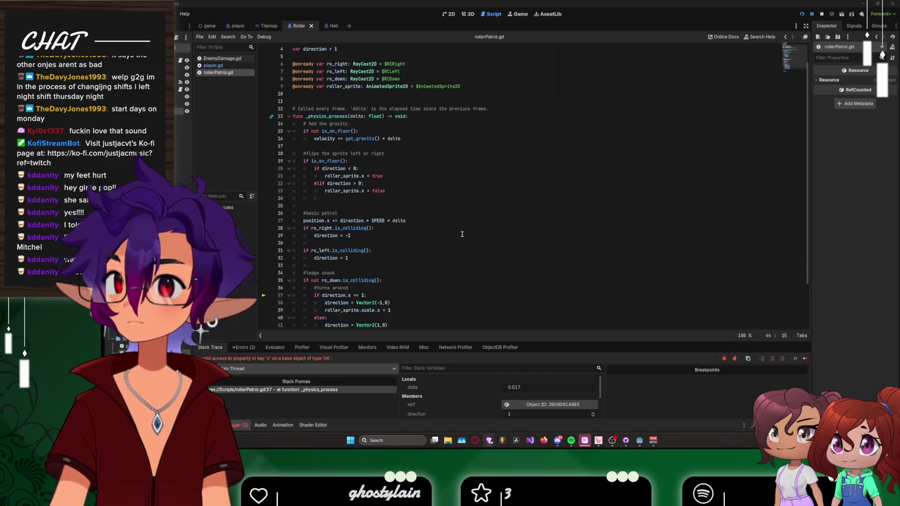
scroll(462, 234, "down", 2)
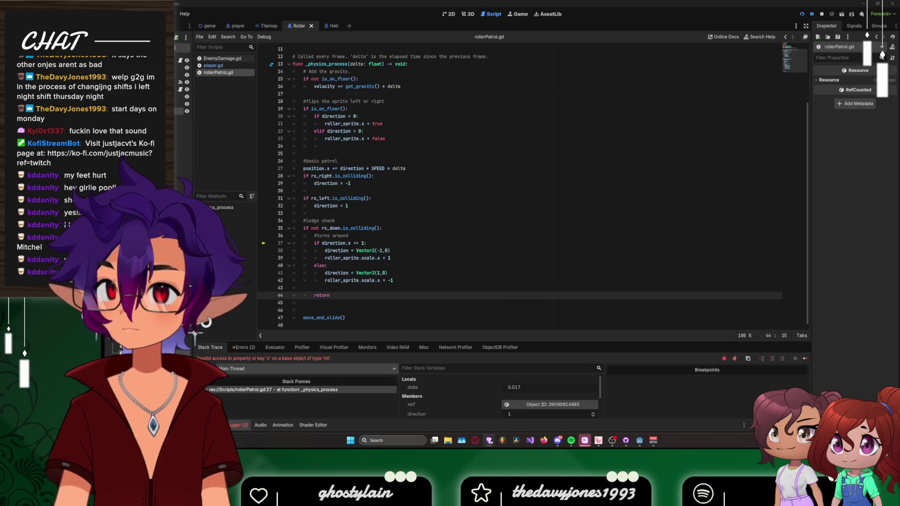
type(".x")
Step: Remove .x from the line 37 direction check and make lines 38–39 use -1
left_click(353, 243)
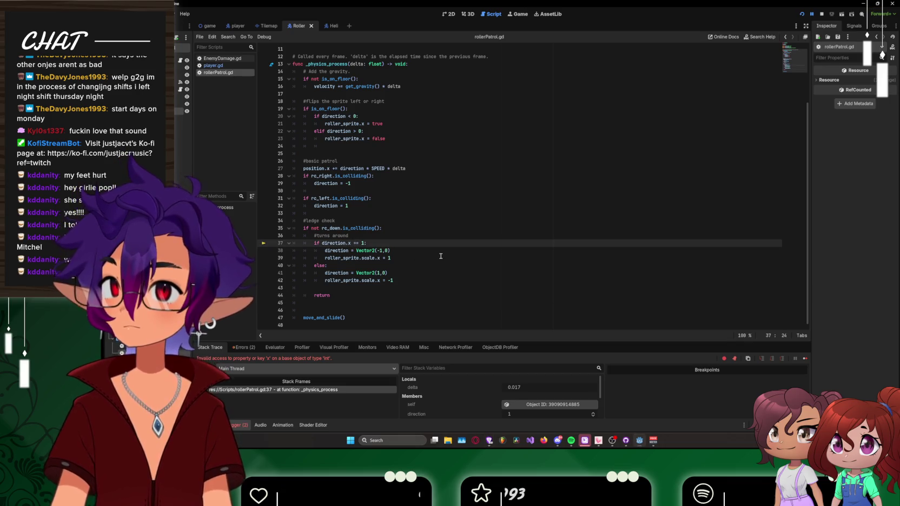
key("BackSpace")
key("BackSpace")
key("BackSpace")
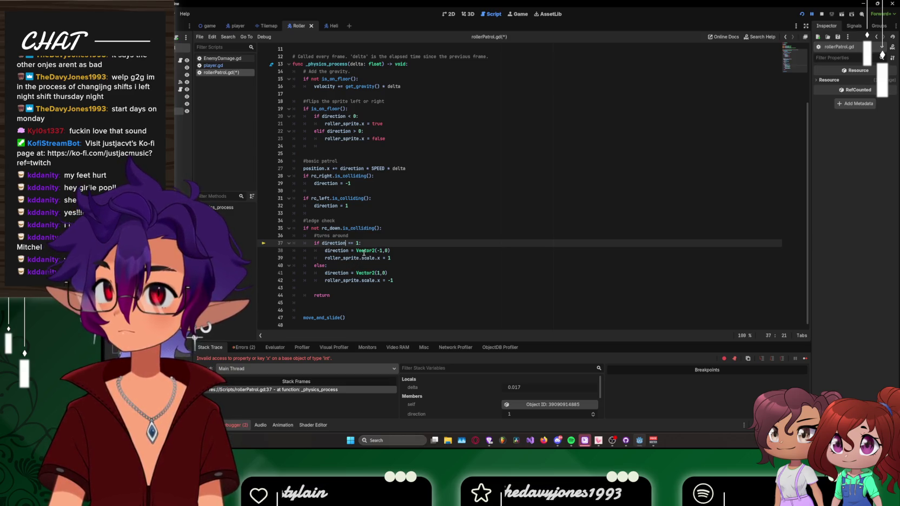
mouse_move(364, 252)
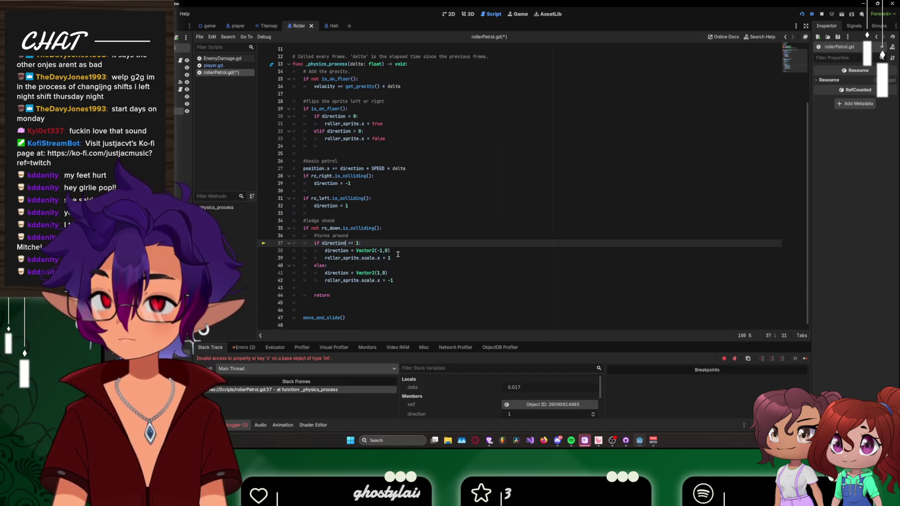
left_click_drag(390, 250, 357, 253)
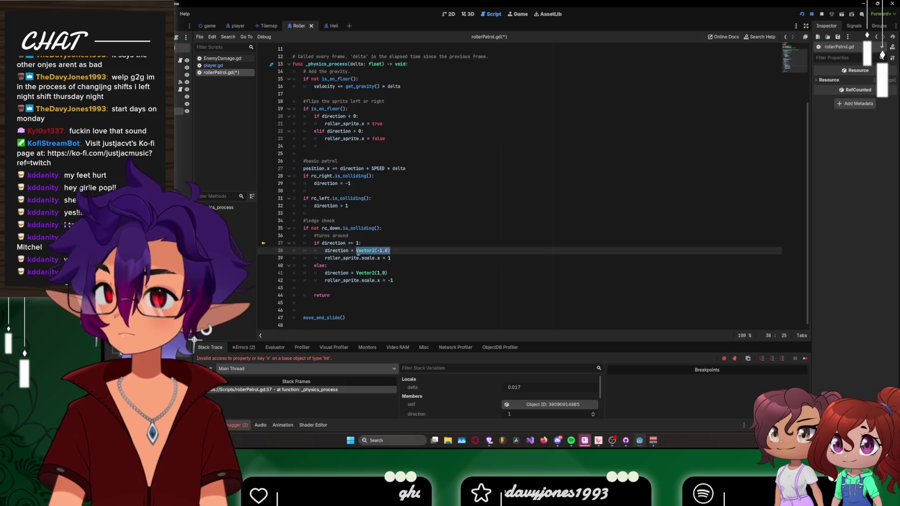
left_click(409, 258)
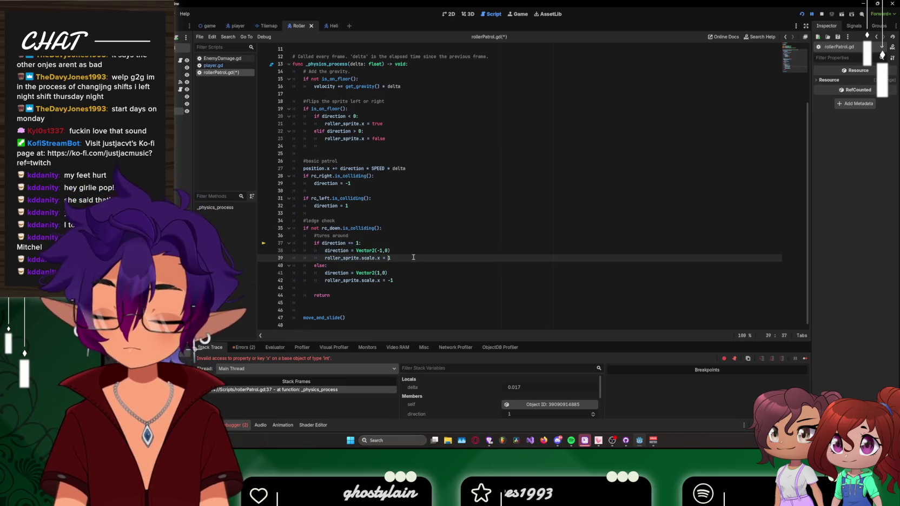
type("-")
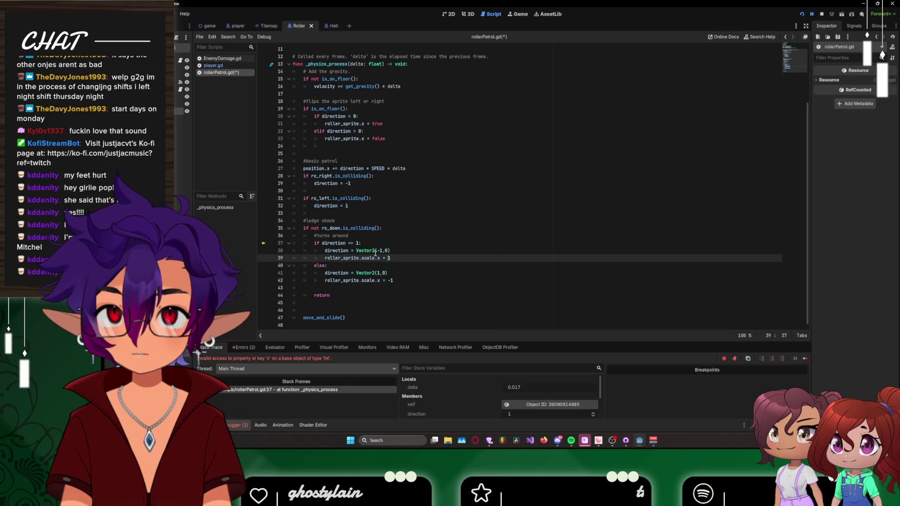
Step: Delete the Vector2 call on line 41 and make line 42 set roller_sprite.scale.x = 1
left_click(379, 250)
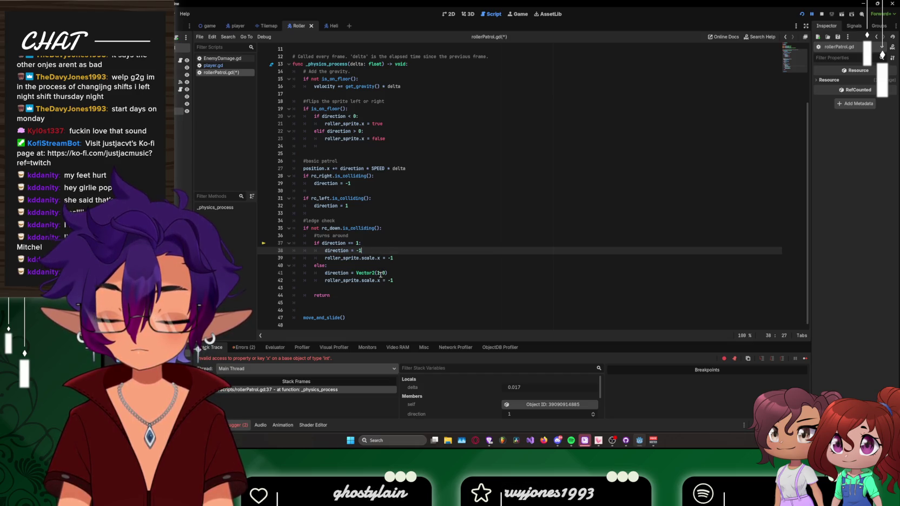
left_click_drag(376, 273, 361, 273)
key("BackSpace")
key("BackSpace")
key("BackSpace")
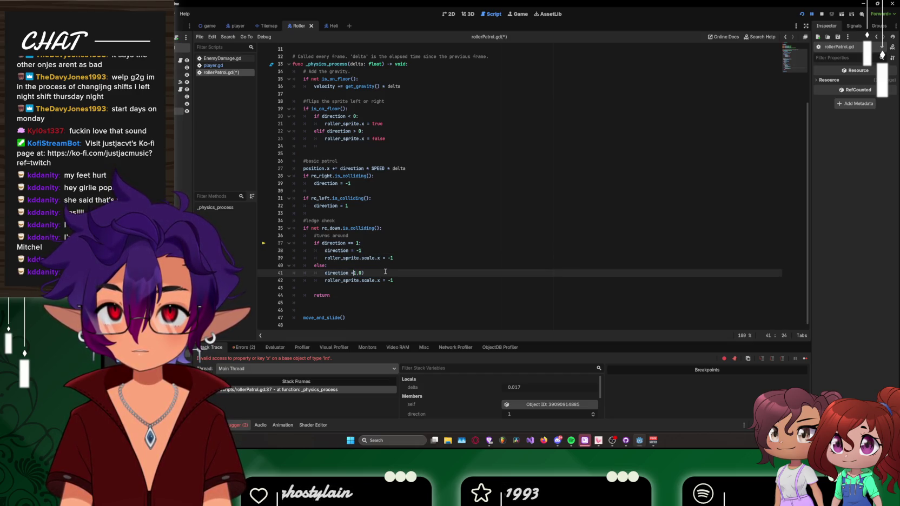
left_click(411, 282)
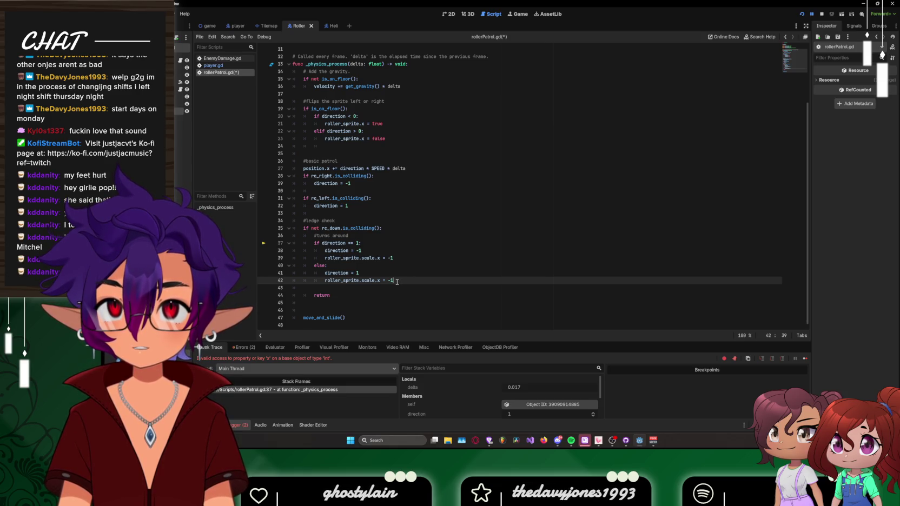
key("Left")
key("BackSpace")
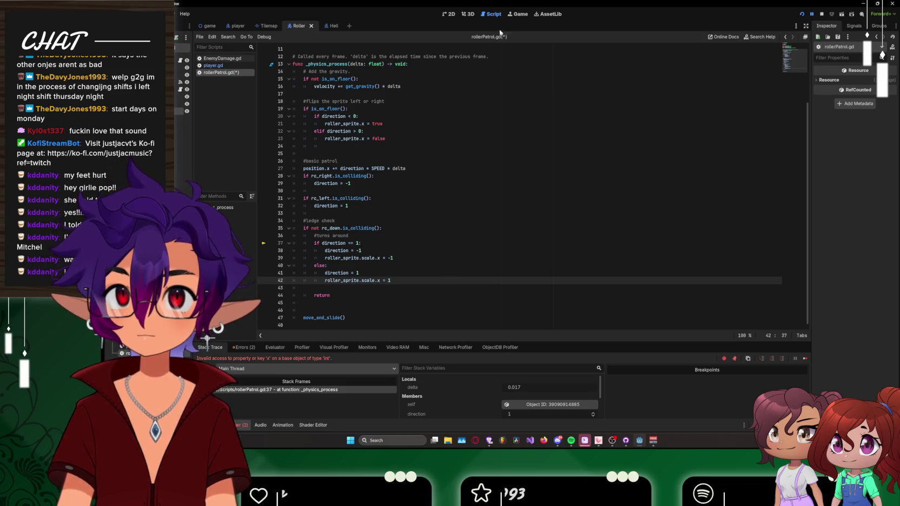
Step: Run and stop the game, then step back and forth through the sprite-flip line's undo history
left_click(802, 14)
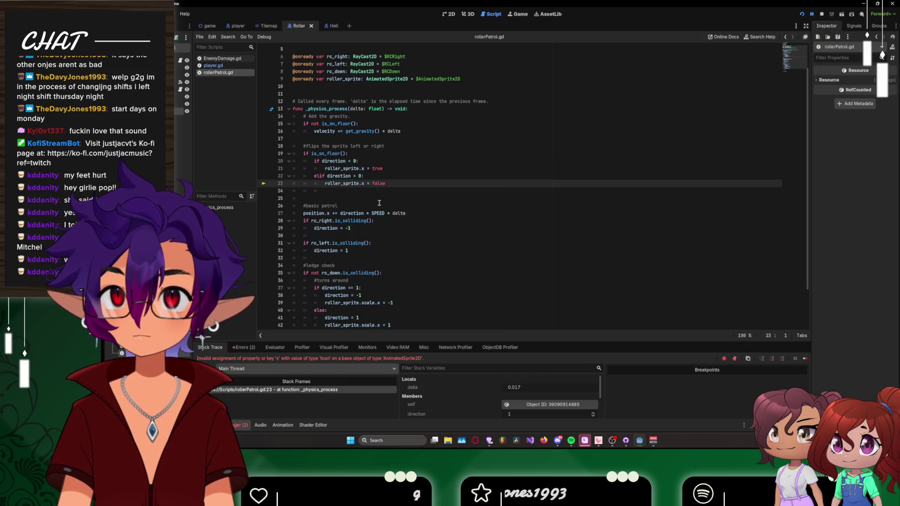
left_click(822, 14)
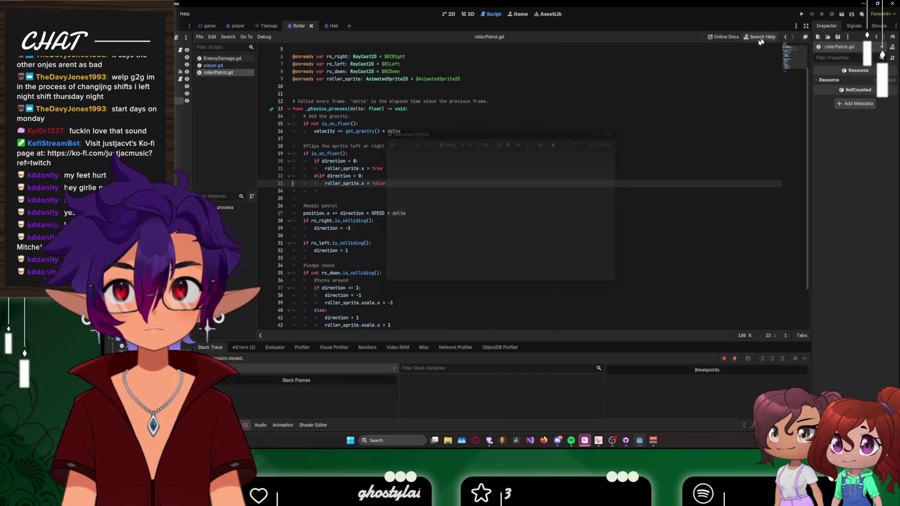
left_click(365, 184)
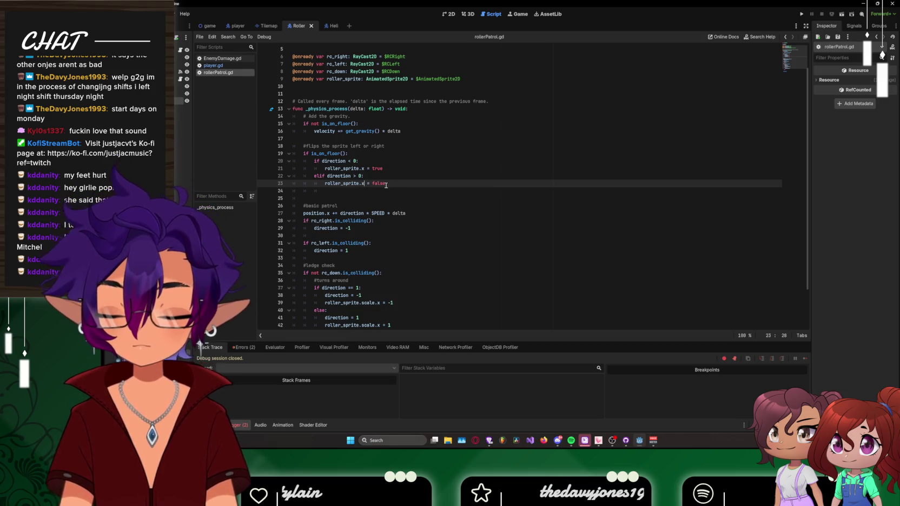
key("ctrl+z")
key("ctrl+z")
key("ctrl+z")
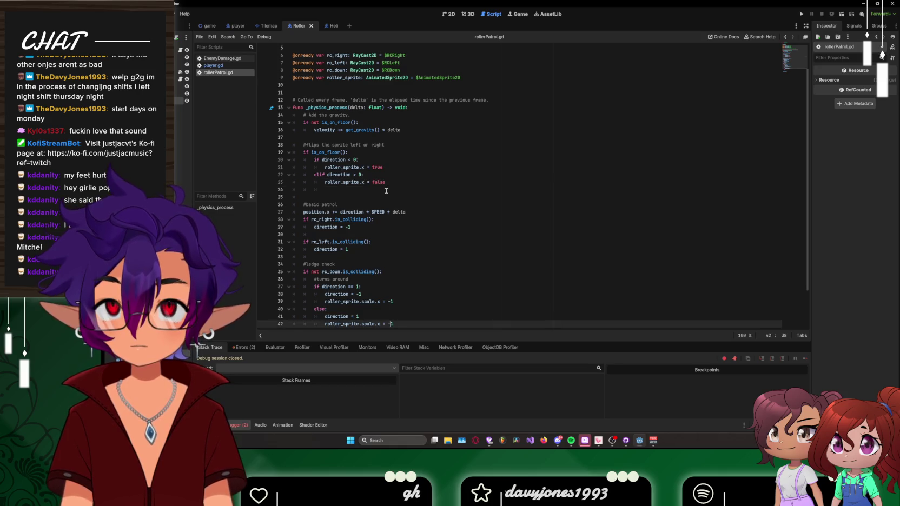
key("ctrl+z")
key("ctrl+z")
key("ctrl+z")
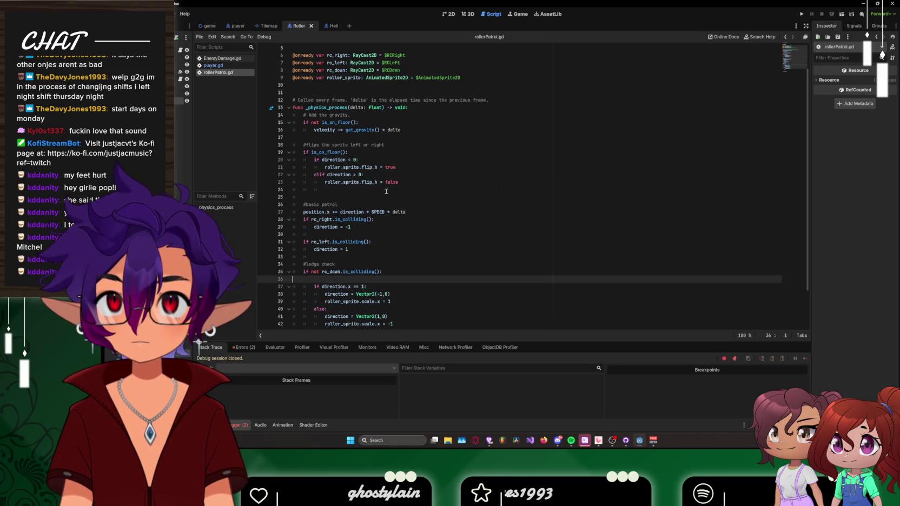
key("ctrl+y")
key("ctrl+y")
key("ctrl+y")
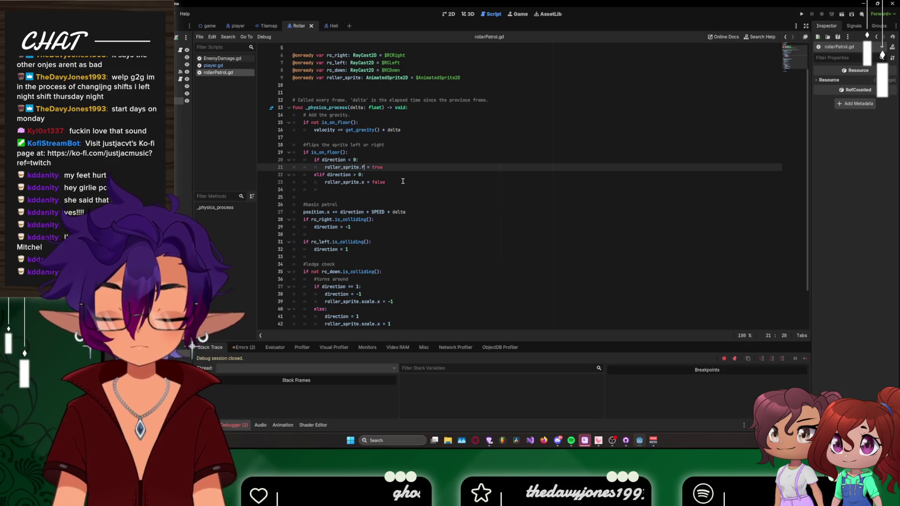
Step: Change lines 21 and 23 to set roller_sprite.flip_h using the autocomplete suggestion
type("lip")
key("Return")
key("Down")
key("Down")
key("Left")
key("Left")
key("Left")
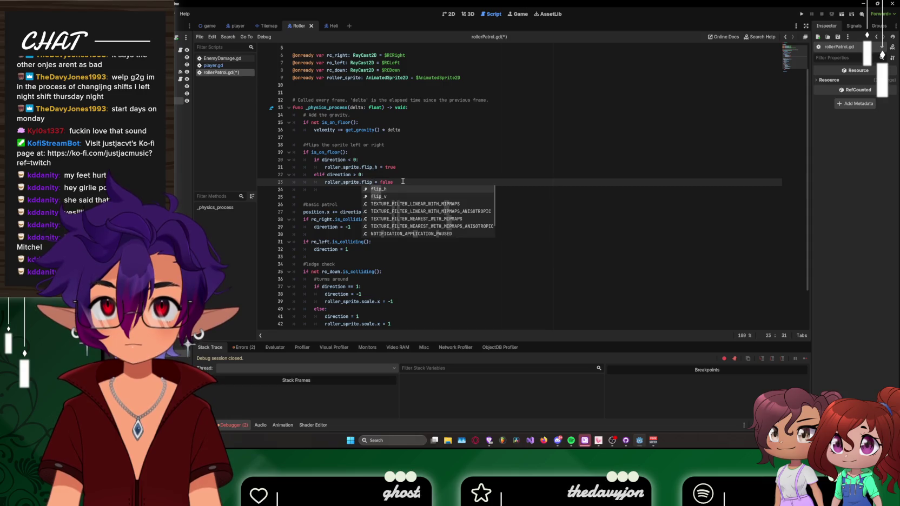
key("Return")
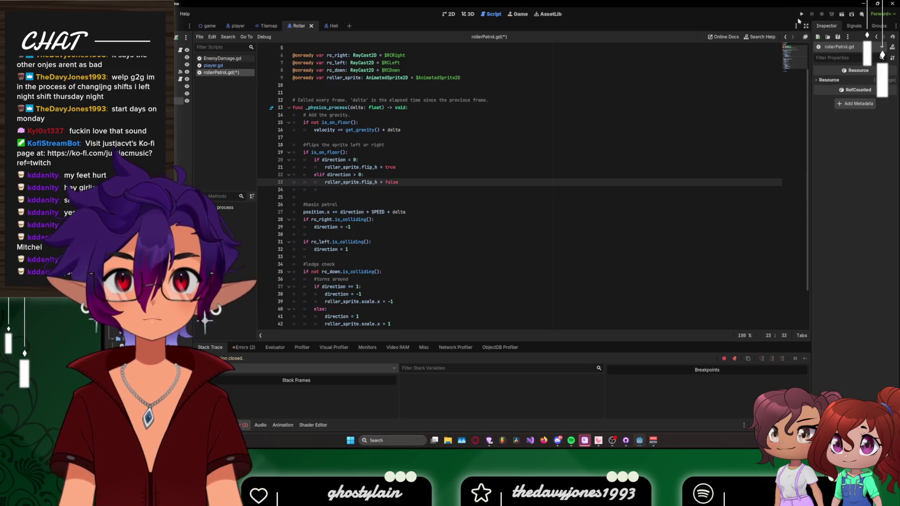
Step: Launch with F5, walk the player left toward the roller and back right, then close the game
key("F5")
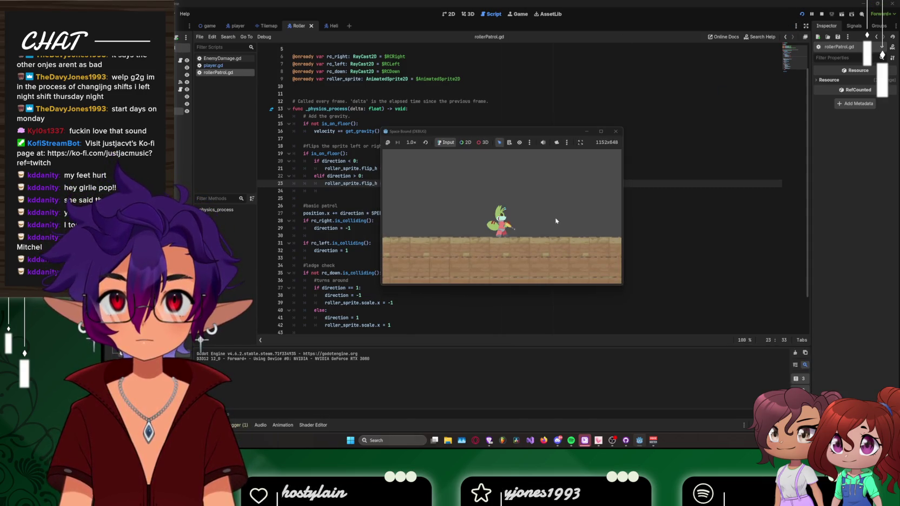
key("Left")
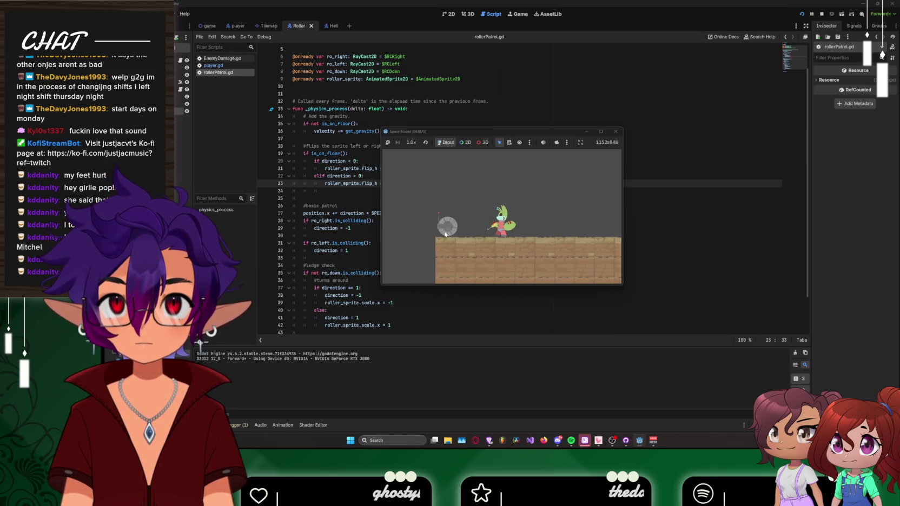
key("Left")
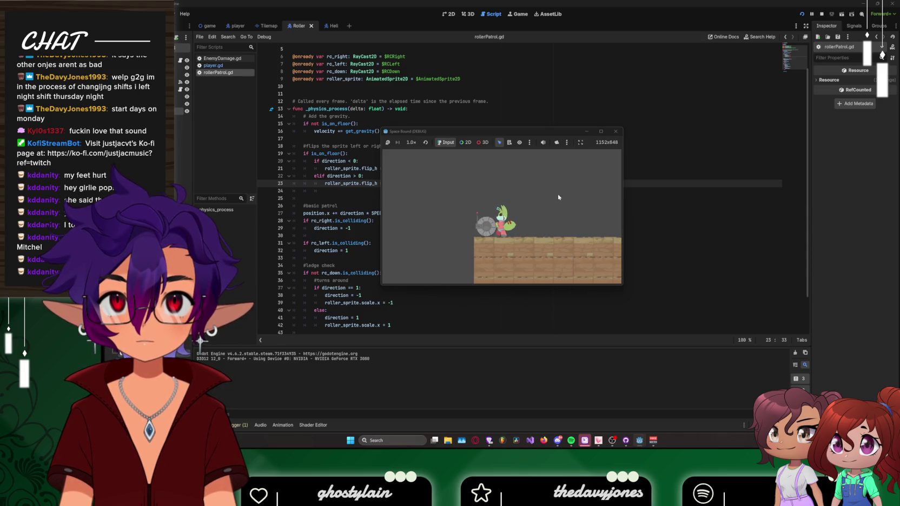
key("Right")
key("Right")
left_click(614, 132)
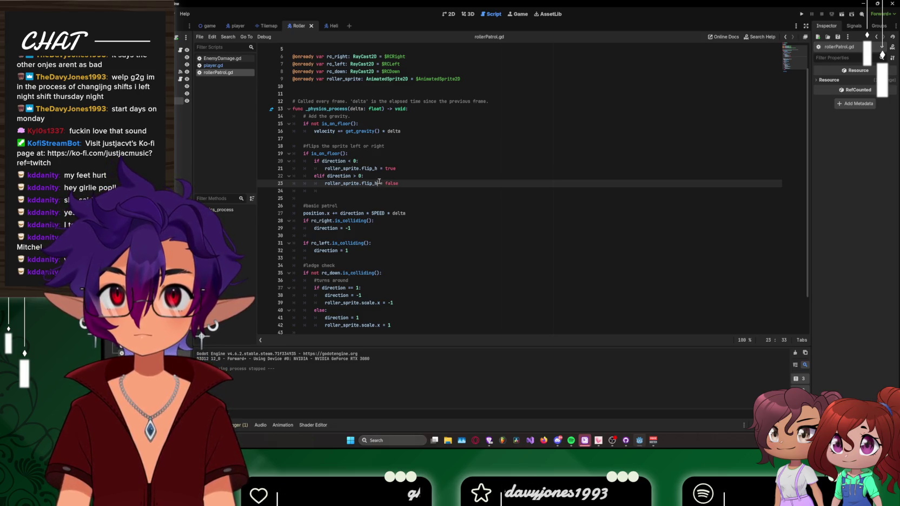
Step: Replace flip_h with x on lines 21 and 23 so both set roller_sprite.x
key("BackSpace")
key("BackSpace")
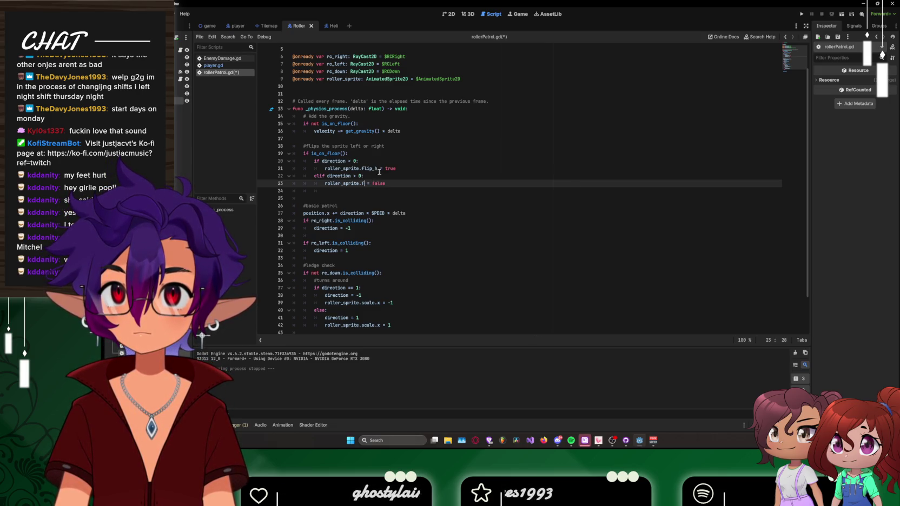
left_click_drag(379, 168, 362, 169)
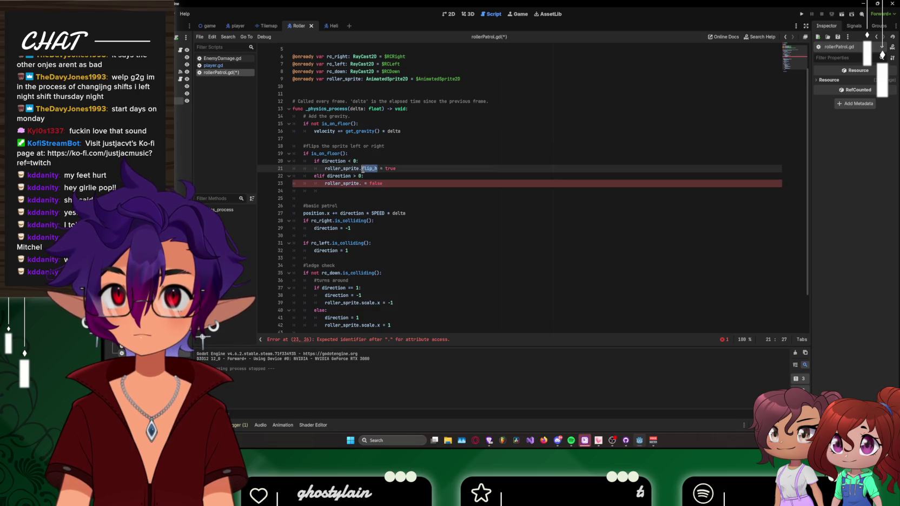
type("x")
left_click(361, 183)
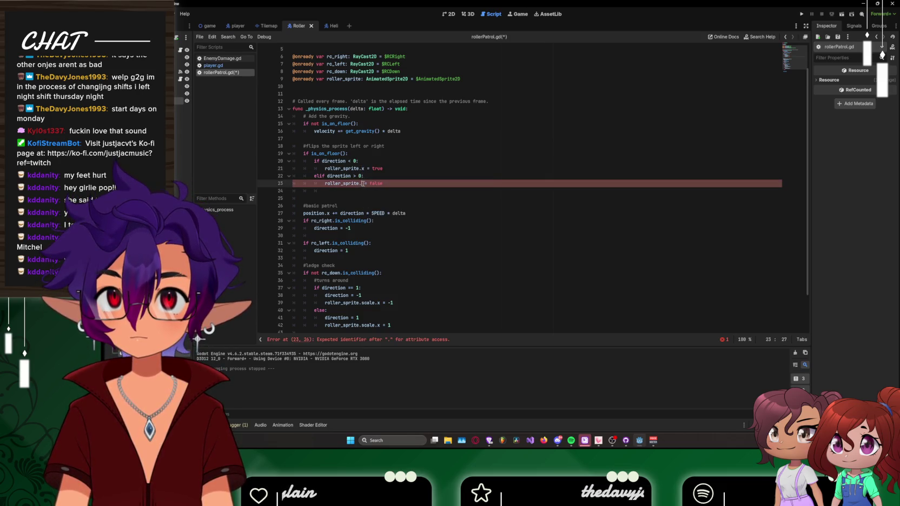
type("x")
left_click(574, 192)
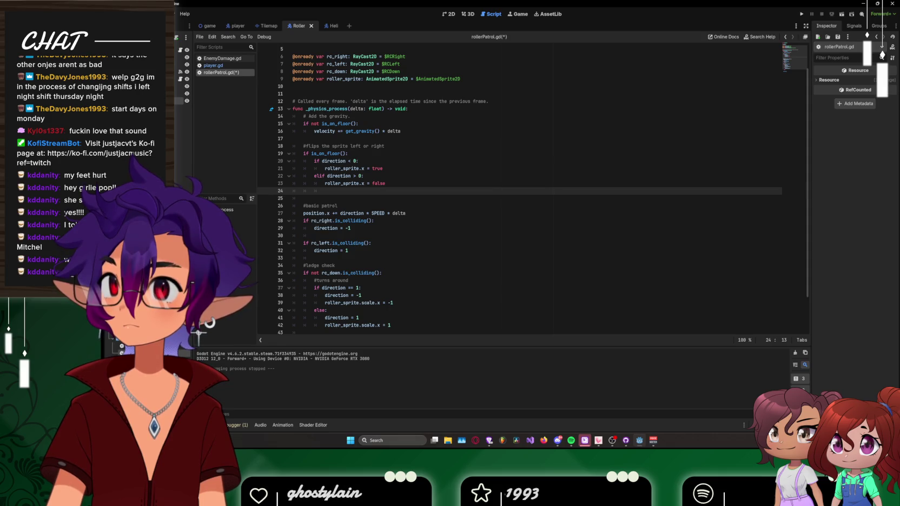
Step: Save the script with Ctrl+S and run the project
left_click(622, 134)
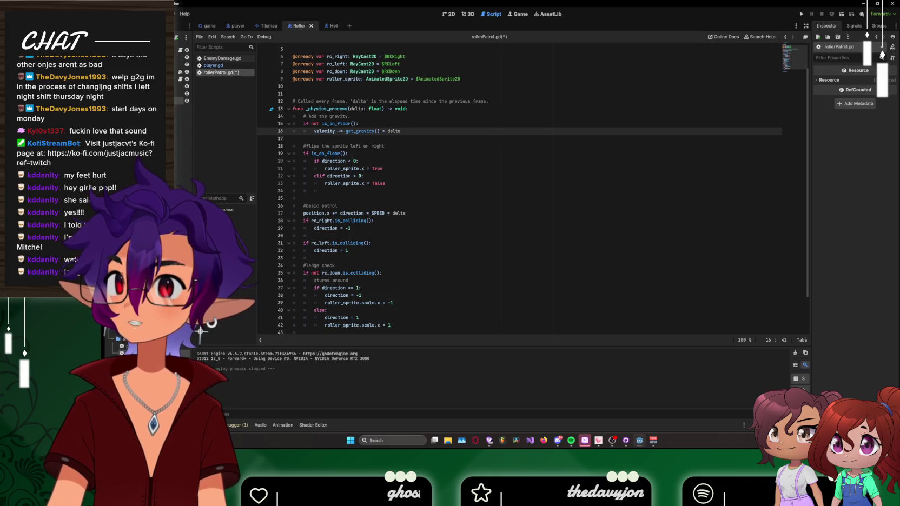
left_click(537, 191)
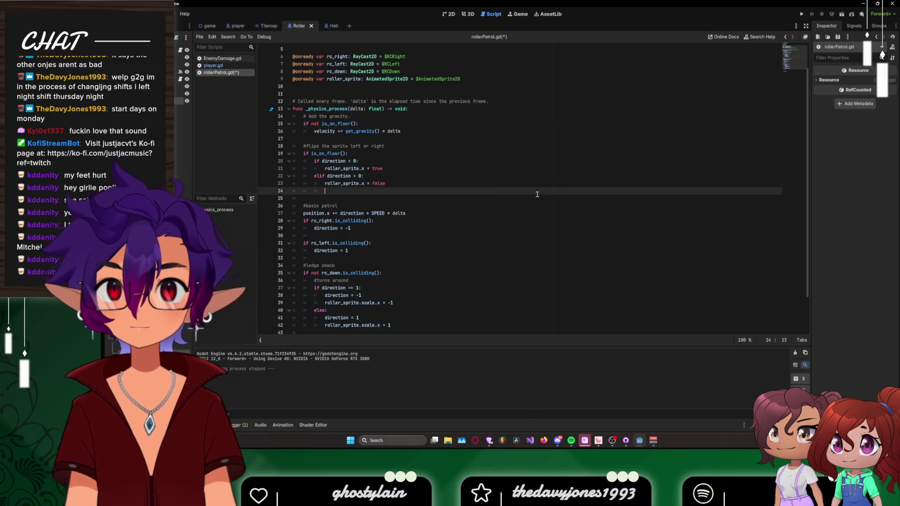
key("ctrl+s")
left_click(802, 14)
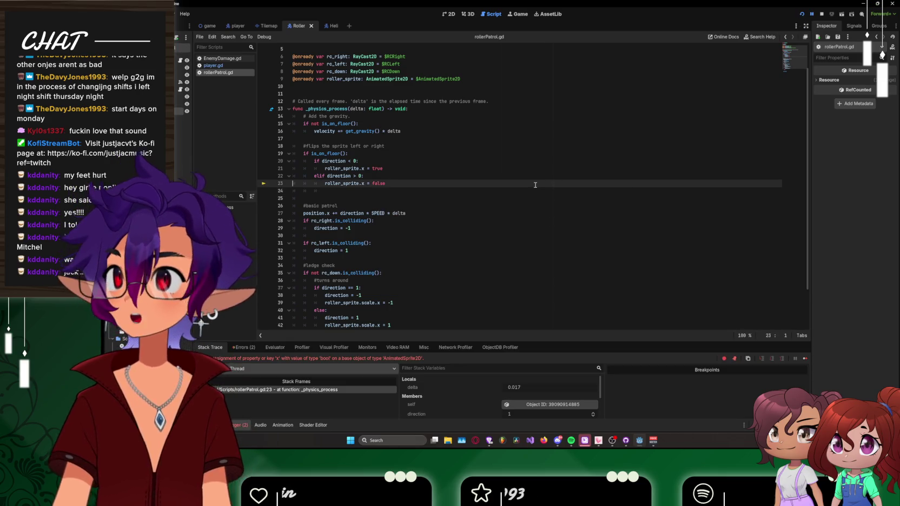
Step: Undo back to the Vector2 ledge code with roller_sprite.x, save rollerPatrol.gd, and stop debugging
scroll(490, 233, "down", 2)
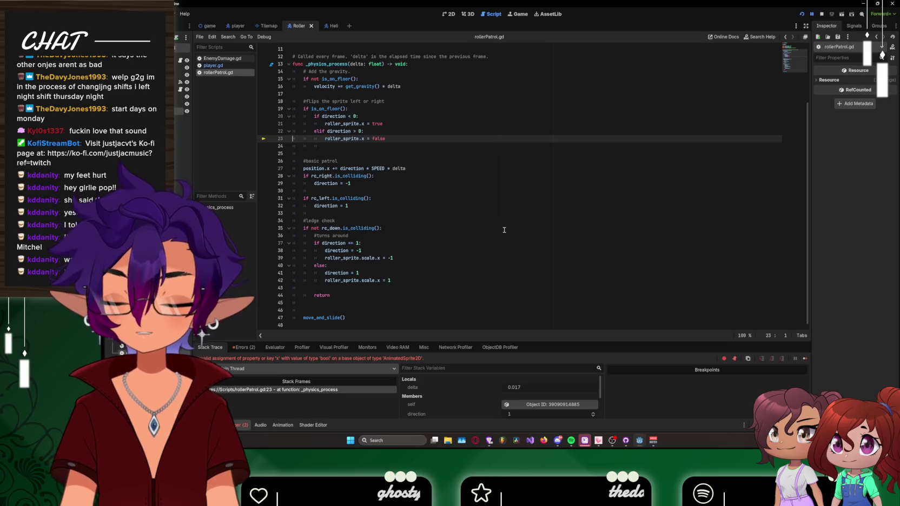
key("ctrl+z")
key("ctrl+z")
key("ctrl+z")
key("ctrl+z")
key("ctrl+z")
key("ctrl+z")
key("ctrl+z")
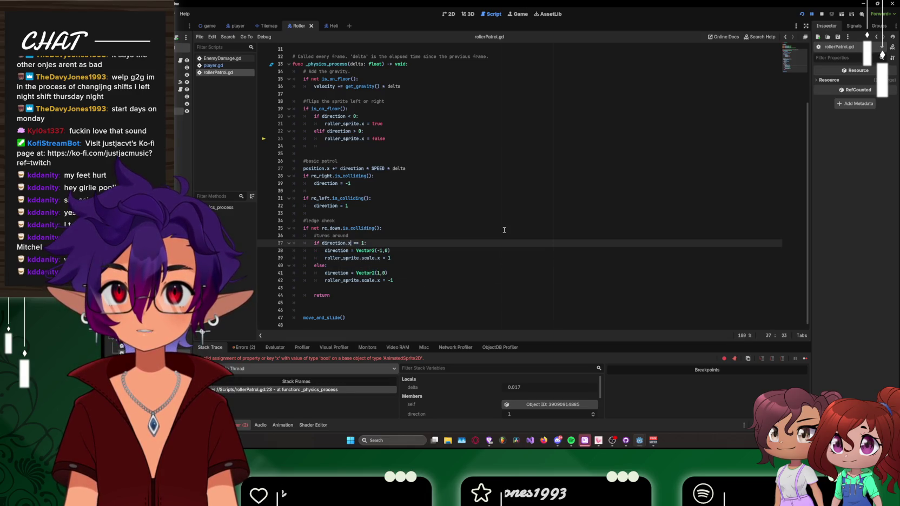
key("ctrl+z")
key("ctrl+z")
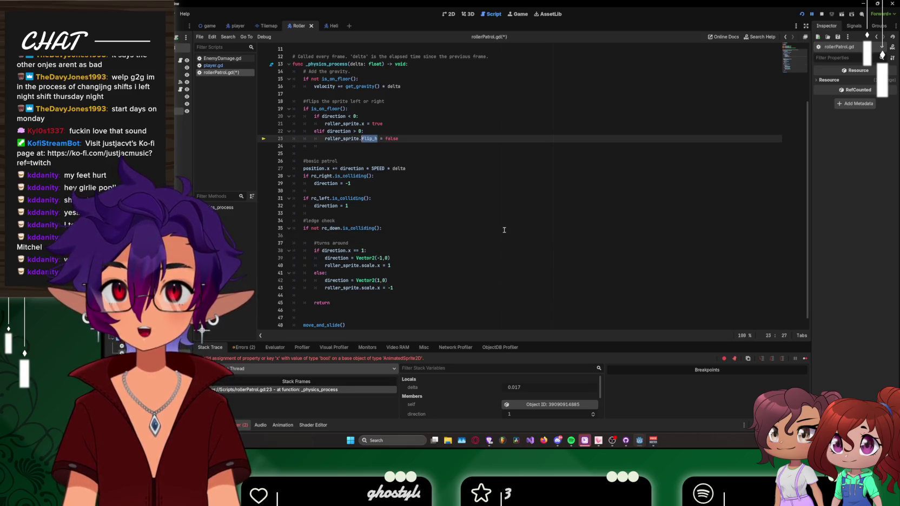
key("ctrl+z")
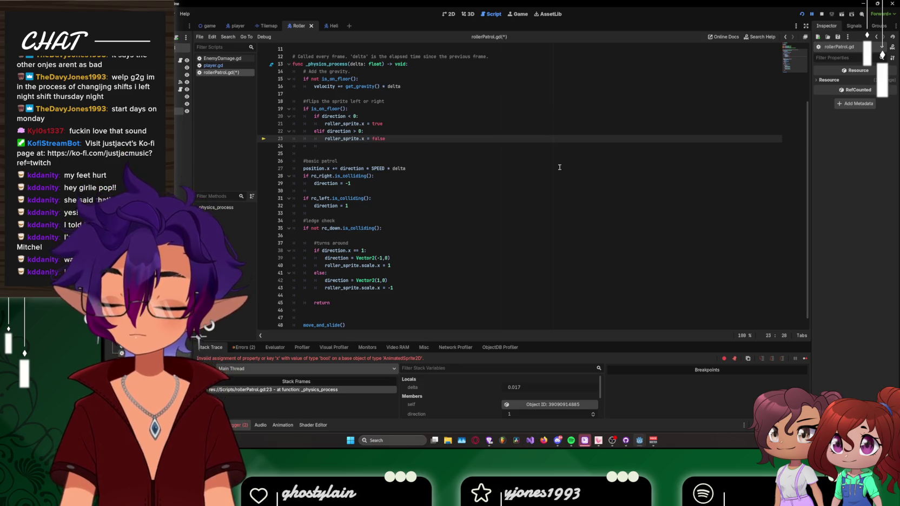
key("ctrl+s")
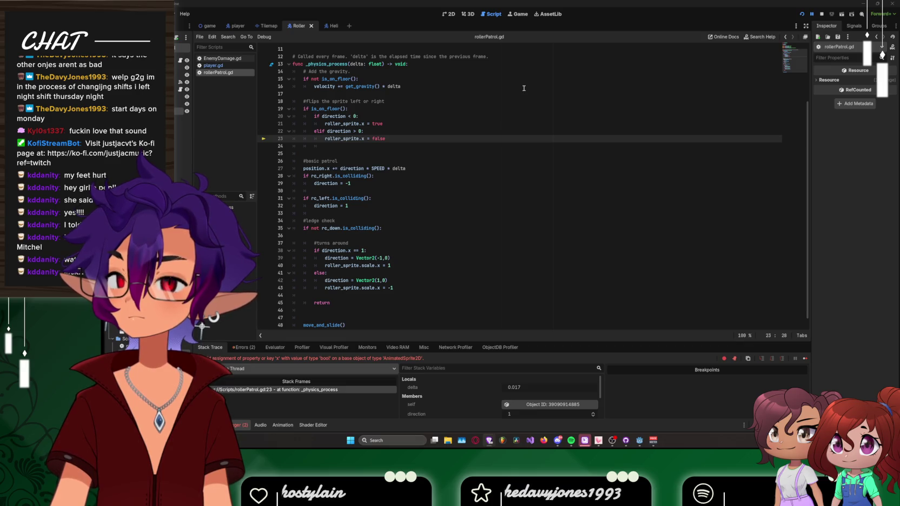
left_click(823, 14)
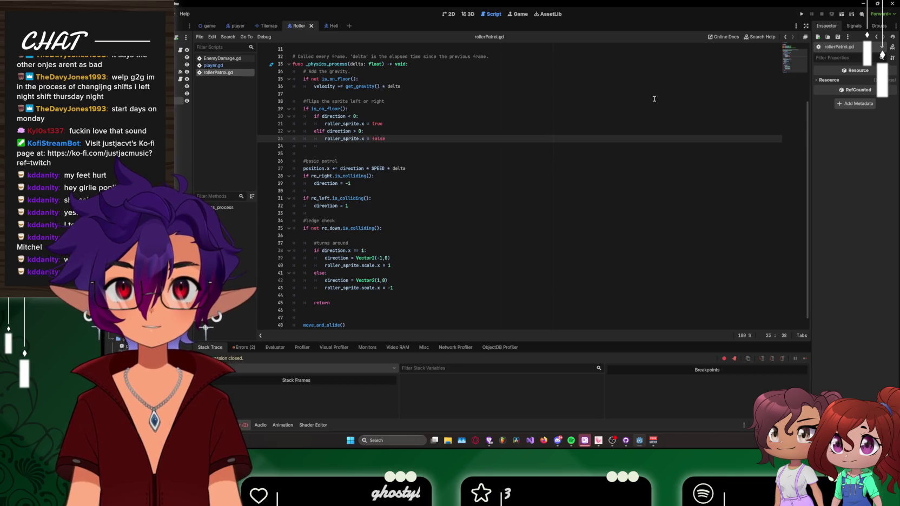
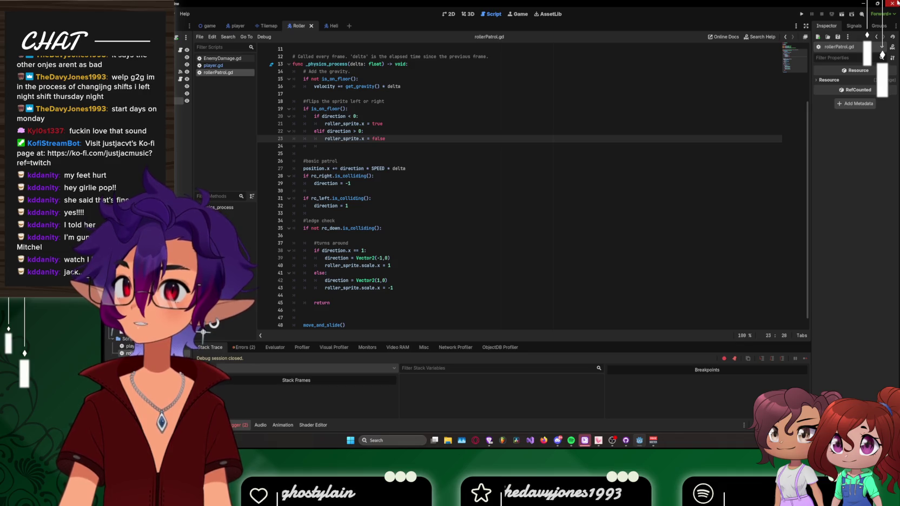
Step: Close the Godot editor window, leaving the CharacterBody2D documentation page in the browser
left_click(896, 3)
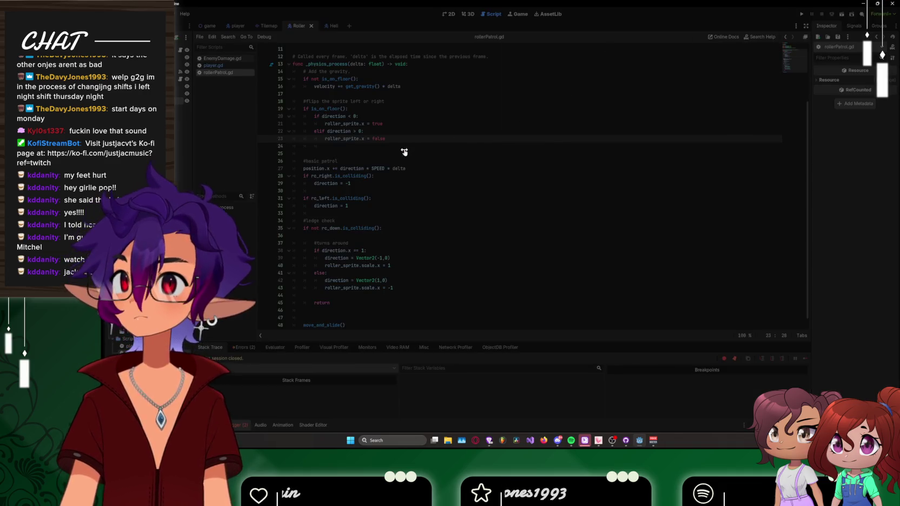